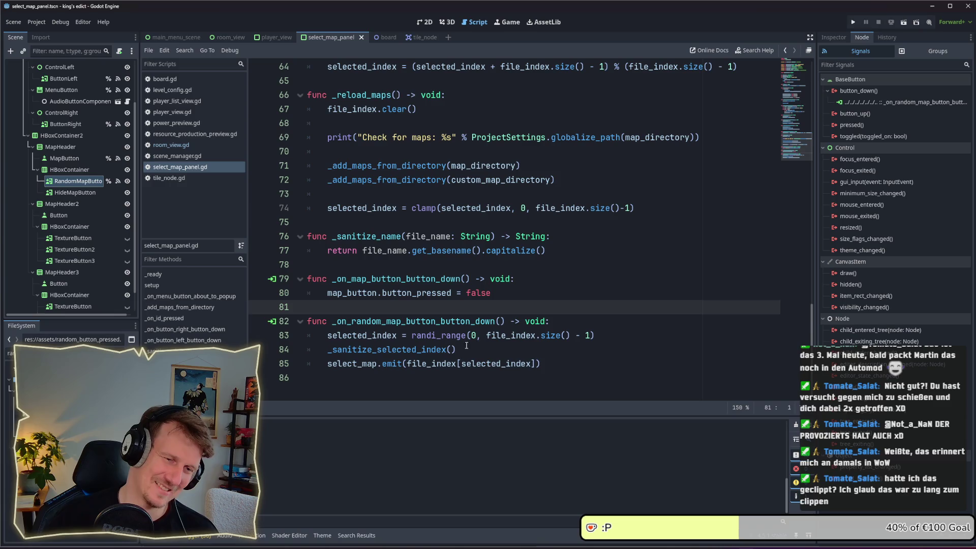
Leave select_map_panel.gd and run the project to reach the Kingdom of Krawall main menu.
left_click(548, 361)
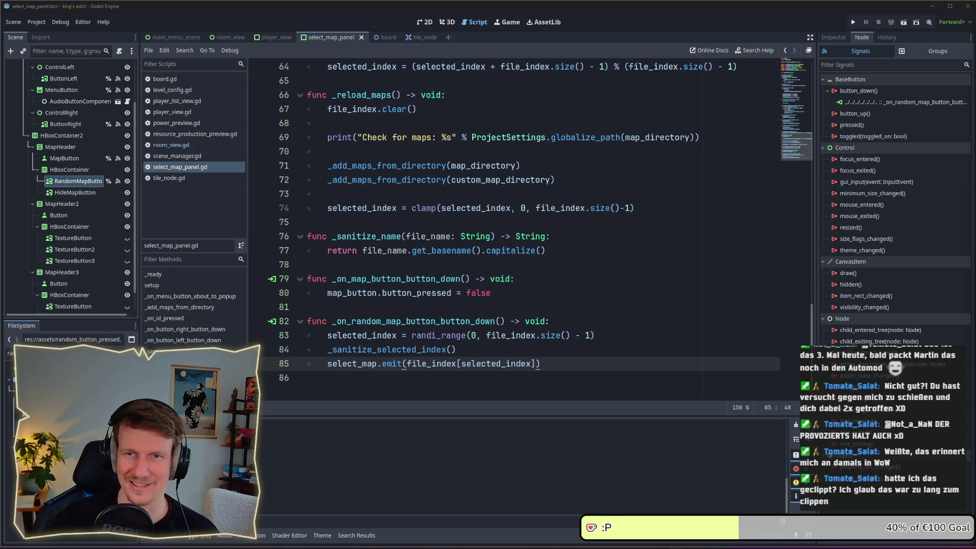
left_click(644, 226)
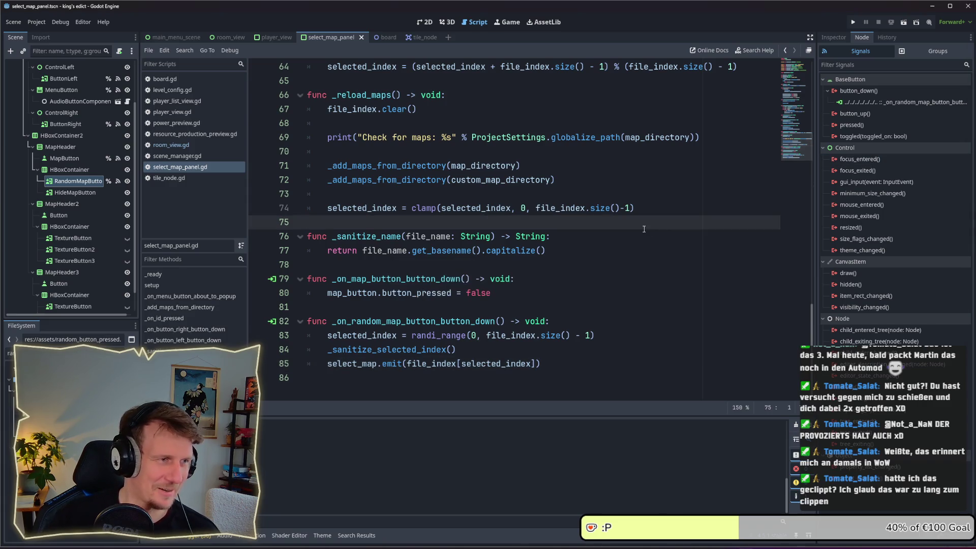
left_click(849, 24)
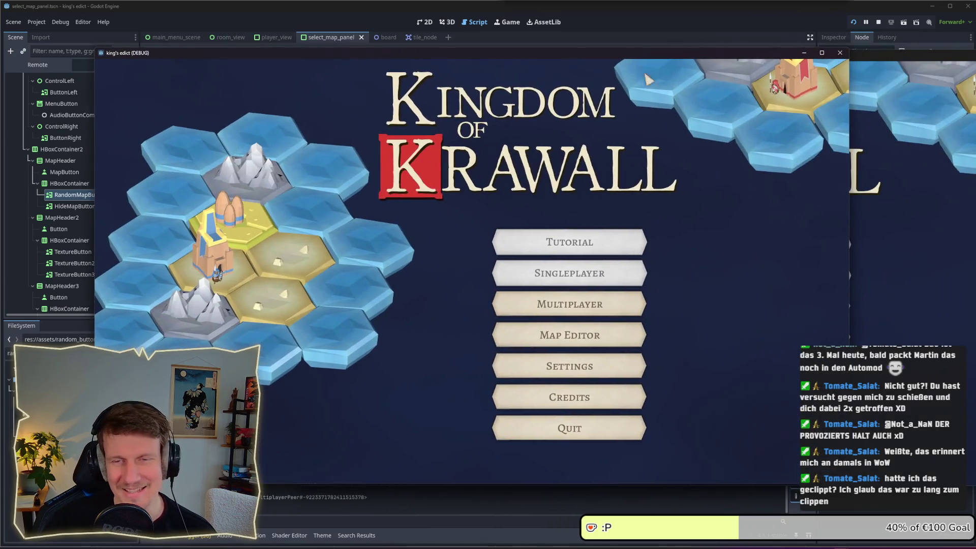
Host a game from Multiplayer with Create Game, then advance to the next map preview.
left_click(596, 304)
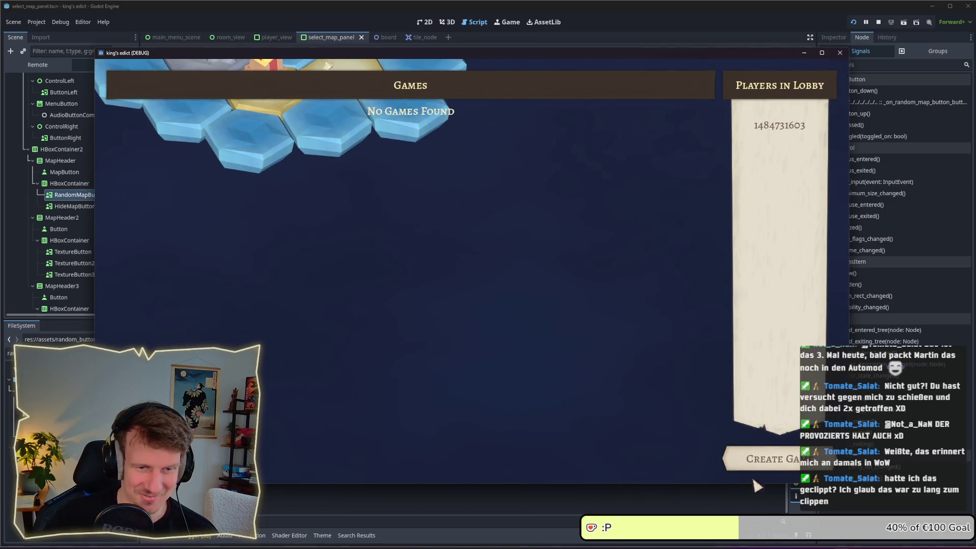
left_click(760, 459)
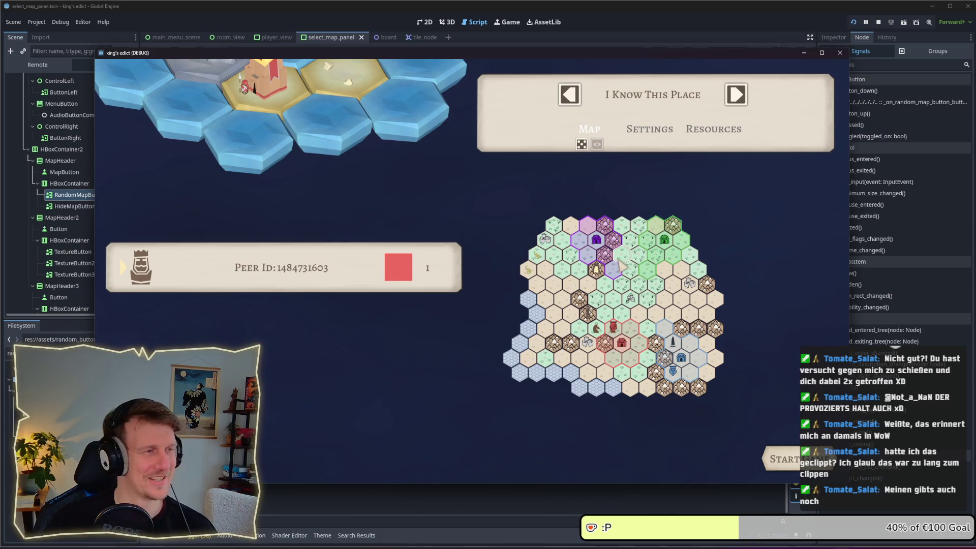
left_click(739, 96)
Cycle the maps, returning to Stone Island and panning the Stone Island and Direct Conflict previews.
left_click(739, 97)
left_click(741, 97)
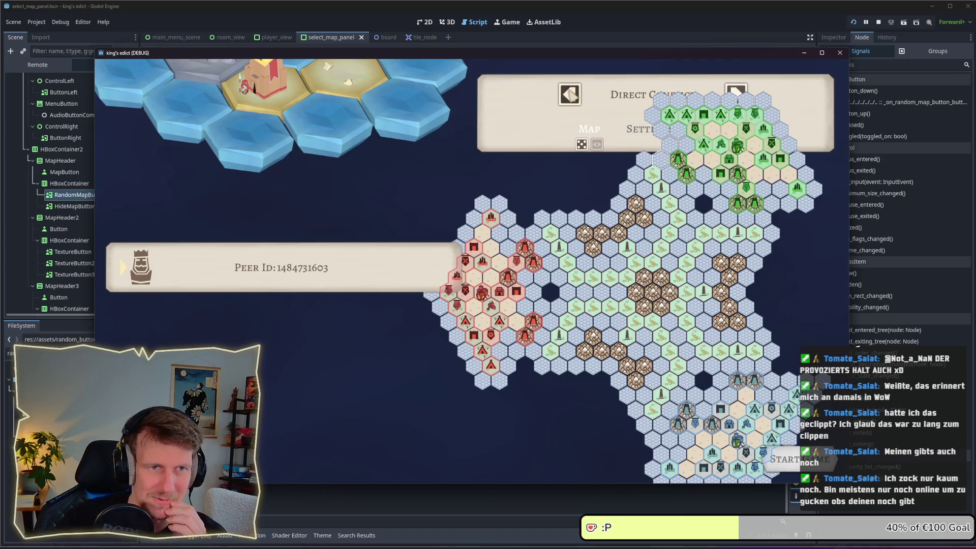
left_click(569, 93)
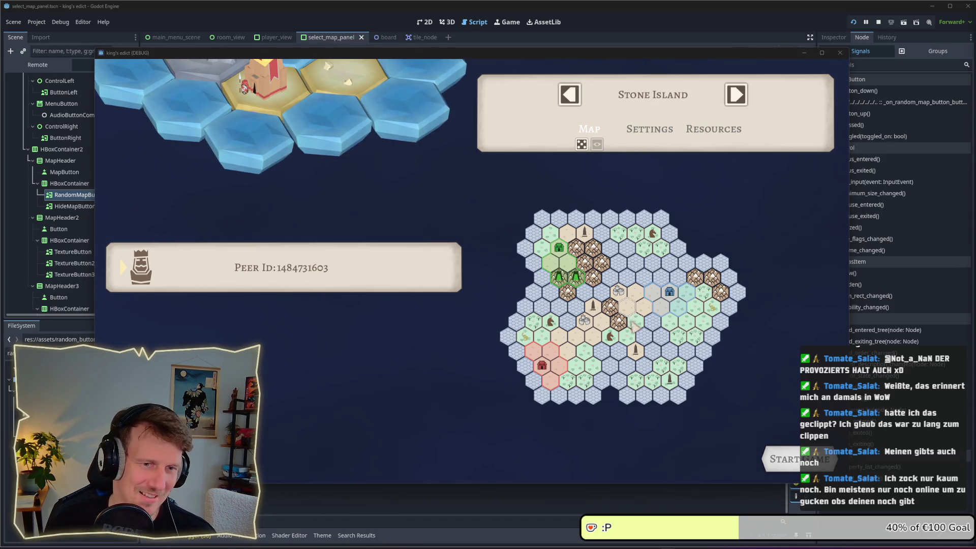
left_click_drag(623, 305, 645, 305)
left_click(736, 94)
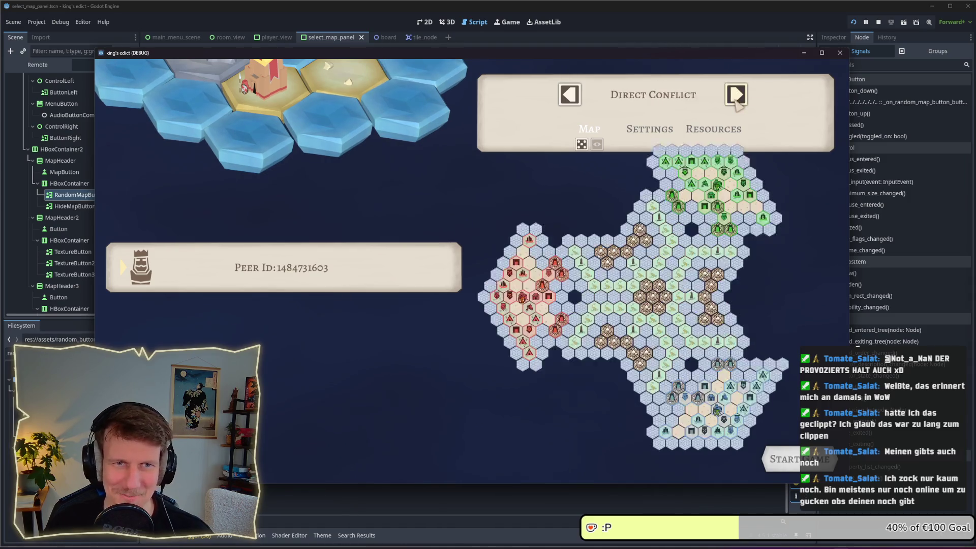
mouse_move(654, 301)
left_mouse_down()
mouse_move(626, 302)
mouse_move(705, 379)
mouse_move(712, 344)
left_mouse_up()
Advance through Small Islands and Stone Mountain, claim the purple base, then reach Screenshot Battle.
left_click(736, 95)
left_click(736, 94)
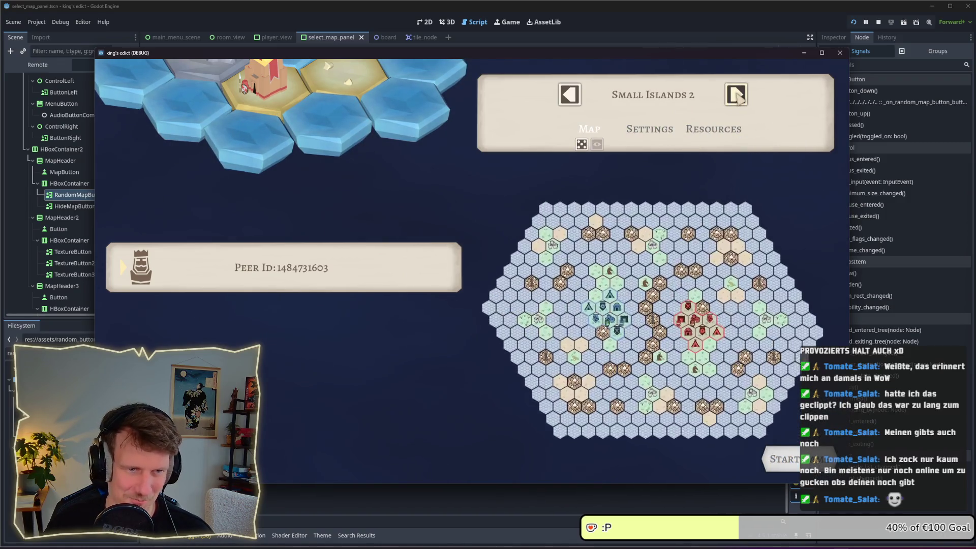
left_click(737, 95)
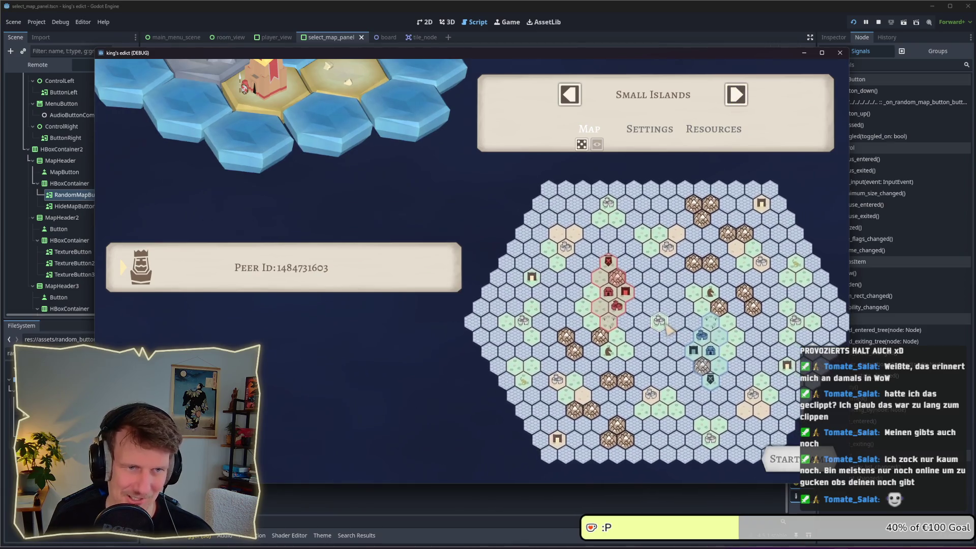
left_click(740, 94)
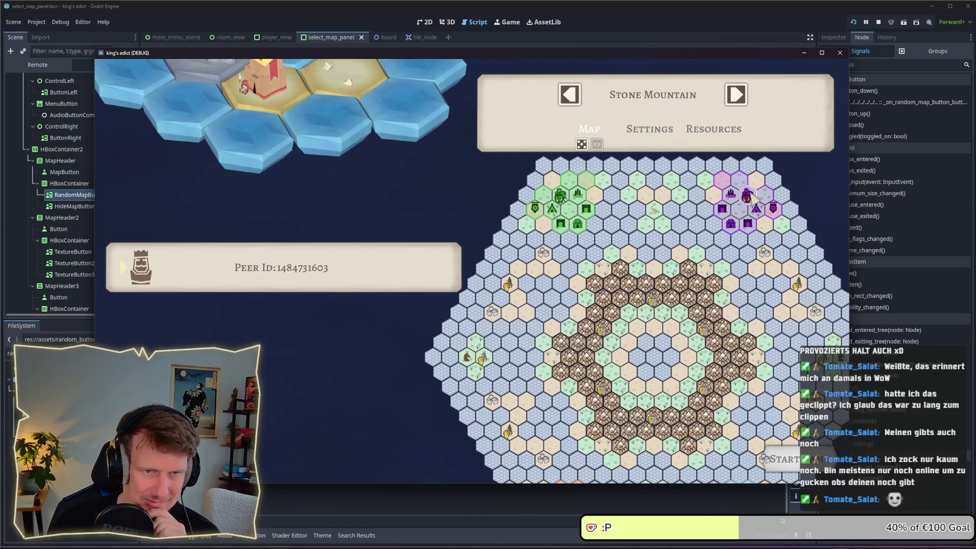
left_click(748, 198)
scroll(737, 223, "down", 2)
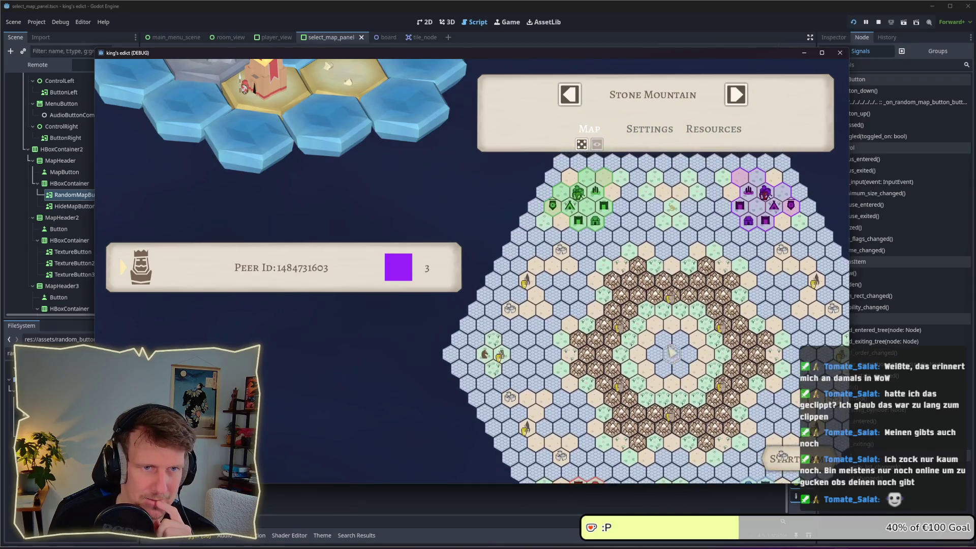
left_click(581, 145)
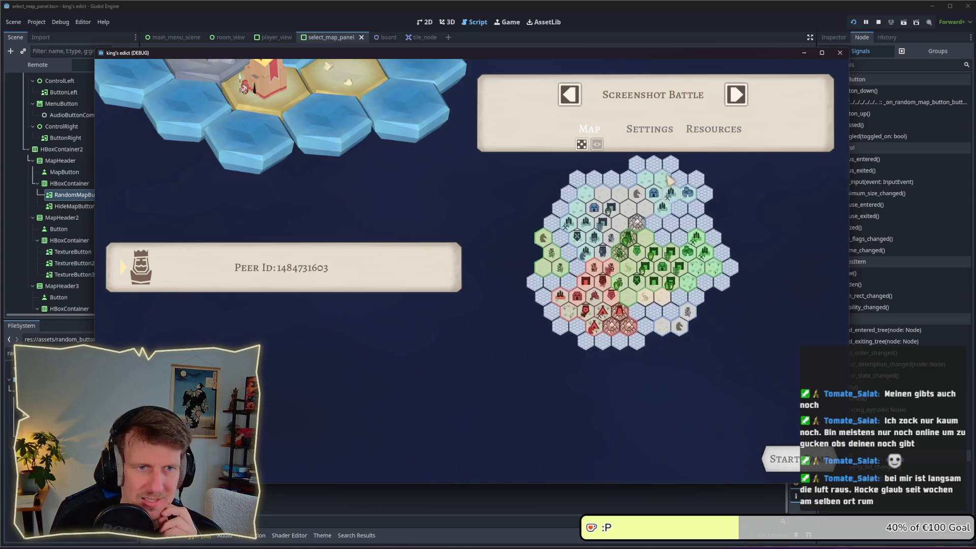
left_click(582, 145)
Roll random maps ten times until Direct Conflict, claim the red region, and stop the game.
left_click(582, 145)
left_click(582, 145)
left_click(582, 145)
left_click(582, 145)
left_click(581, 145)
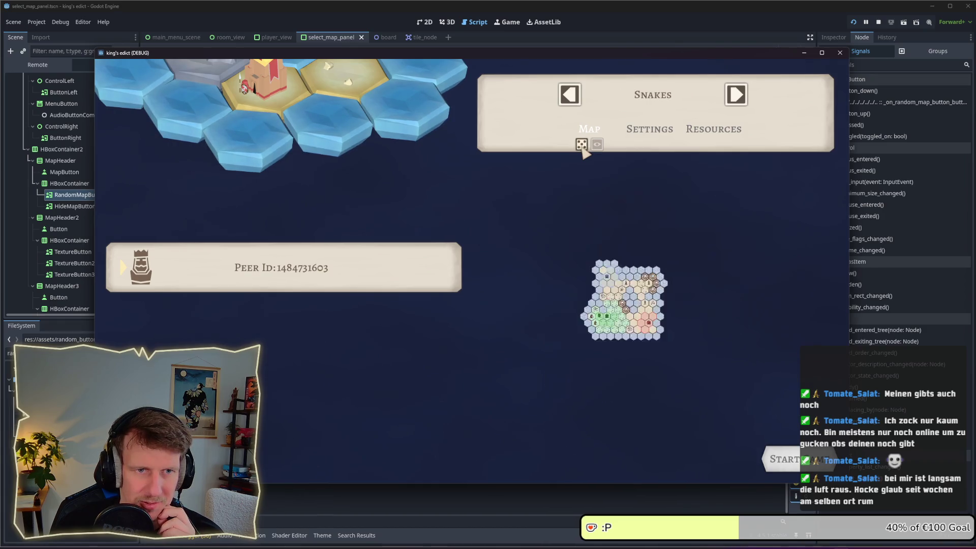
left_click(581, 145)
left_click(581, 145)
left_click(582, 145)
left_click(582, 145)
left_click(581, 145)
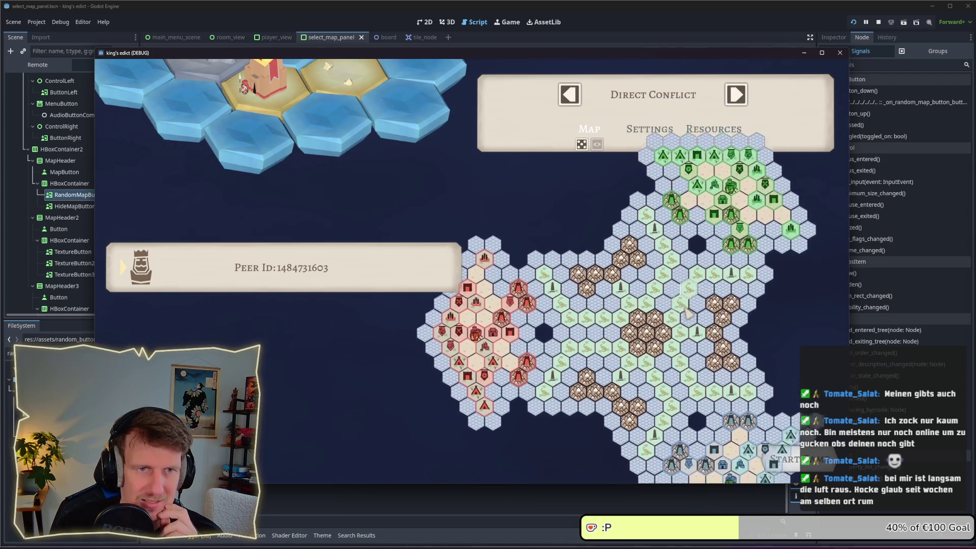
left_click(377, 328)
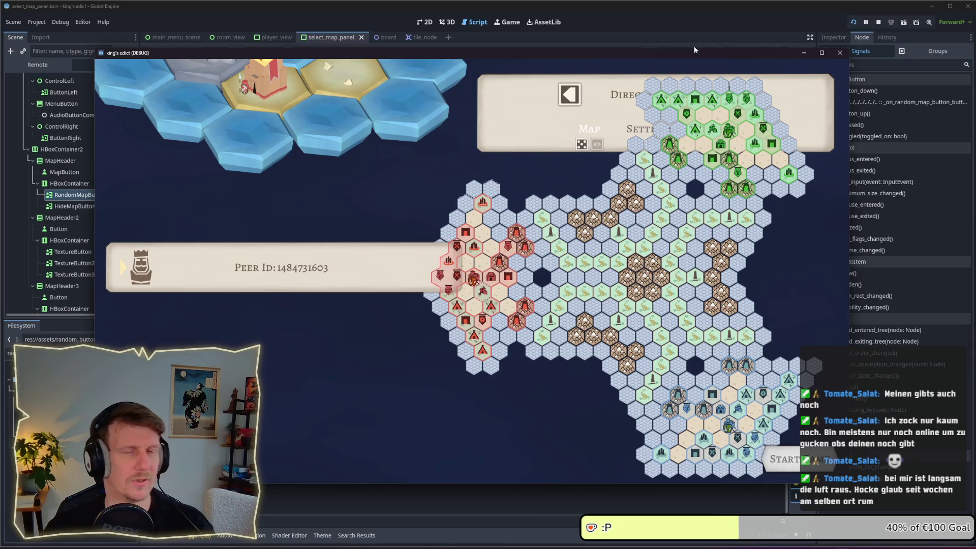
left_click(878, 22)
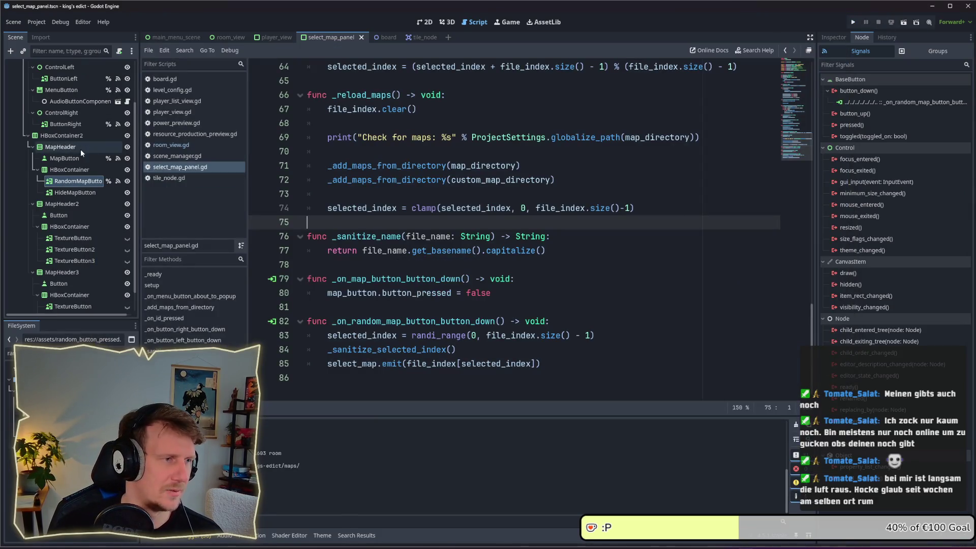
Collapse the HBoxContainer2 and VBoxContainer branches and open room_view in the 2D view.
scroll(29, 175, "up", 3)
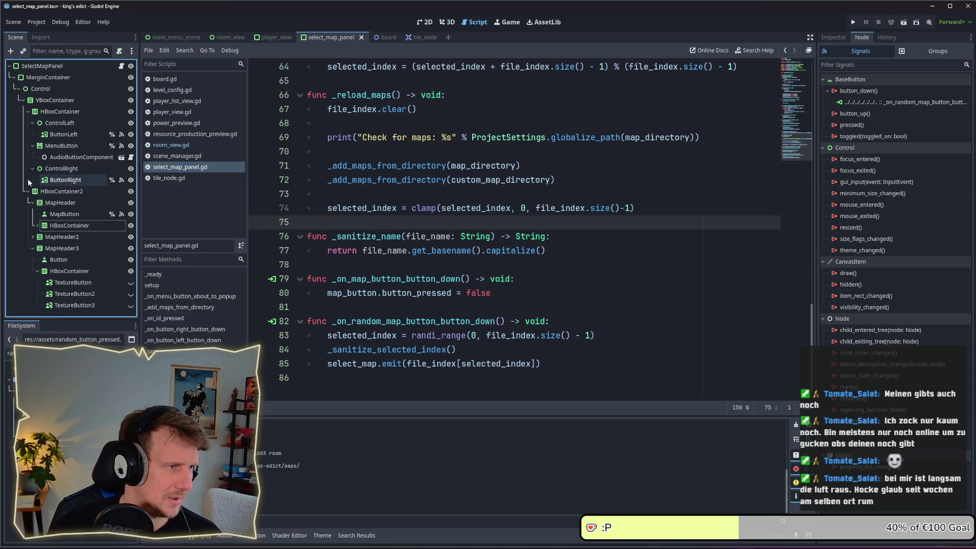
left_click(26, 193)
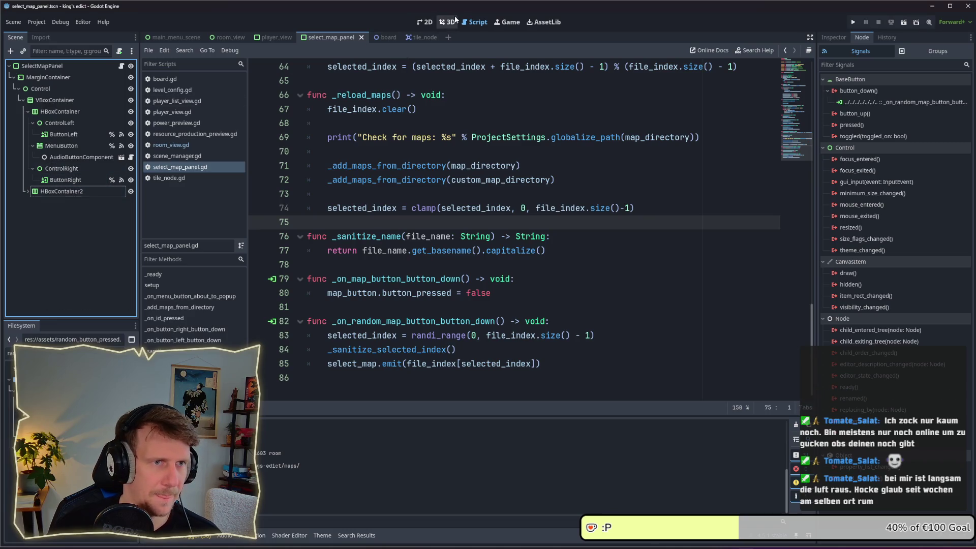
left_click(22, 101)
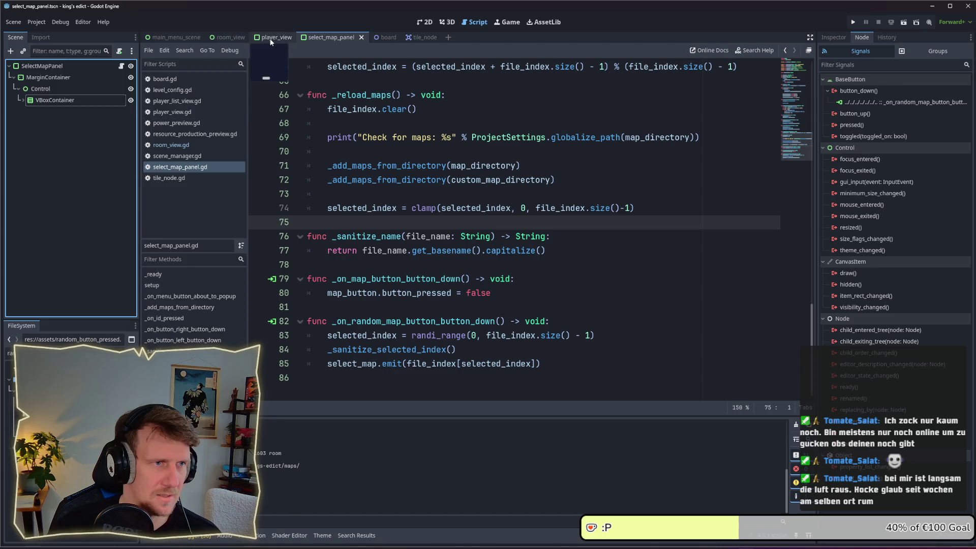
left_click(229, 37)
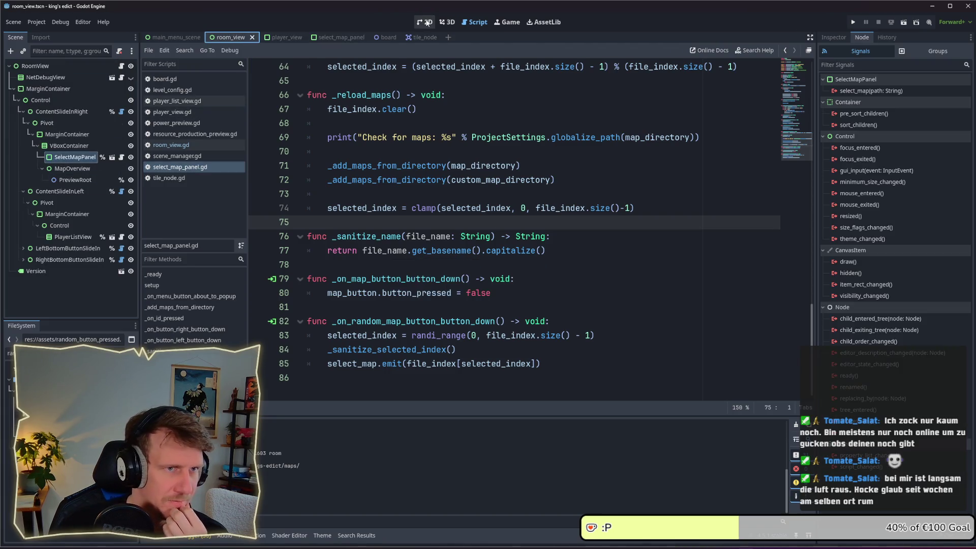
left_click(425, 22)
Frame the whole room layout and select the MapOverview node to bring up its actions.
left_click(51, 203)
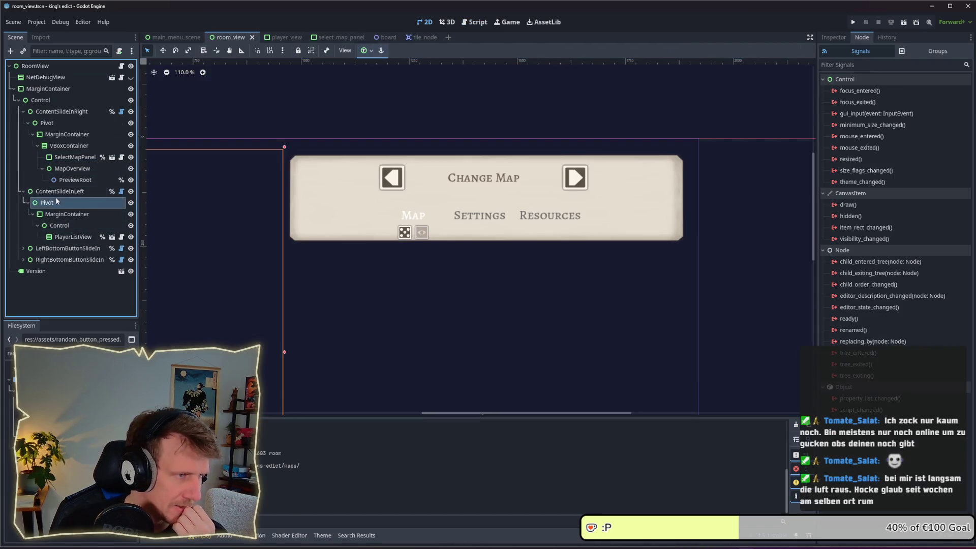
left_click(66, 214)
left_click(60, 225)
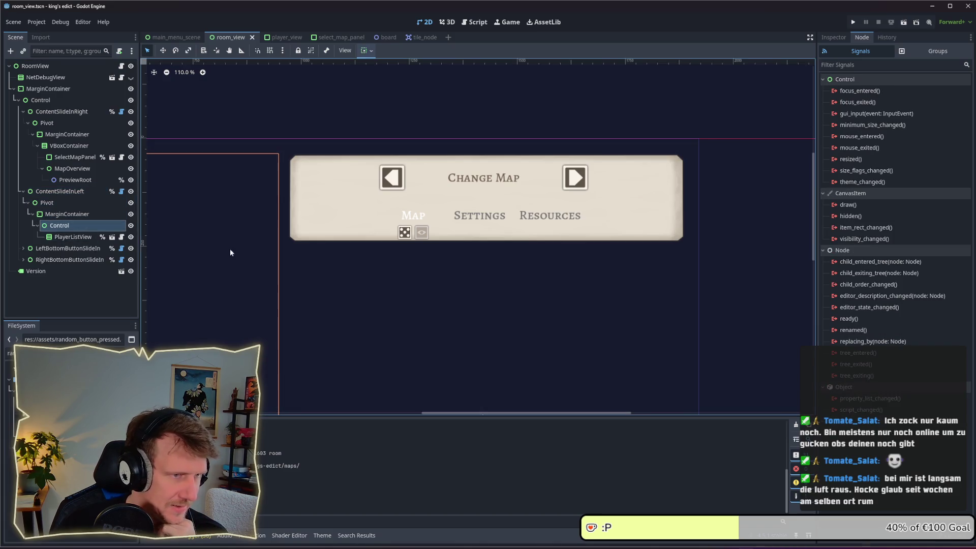
scroll(299, 294, "down", 6)
left_click_drag(304, 328, 334, 184)
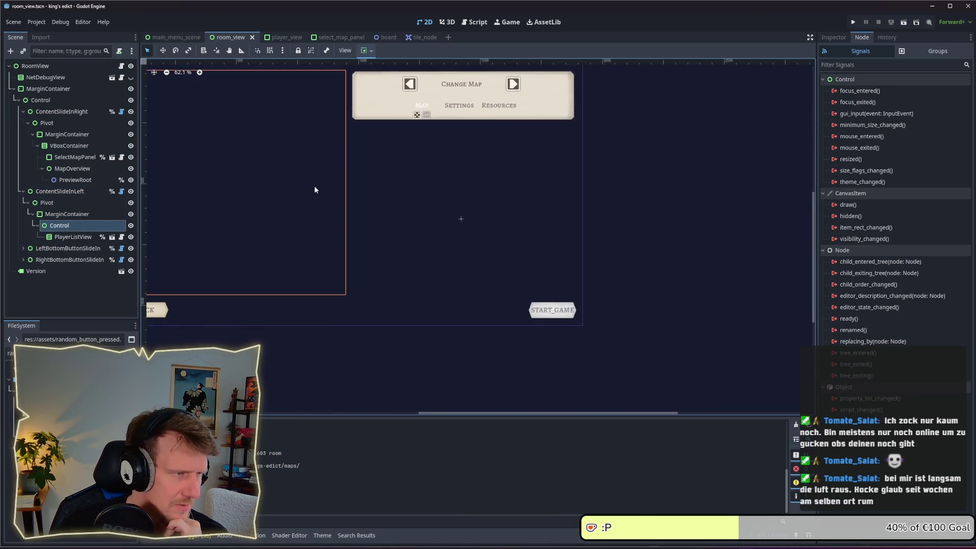
left_click(23, 191)
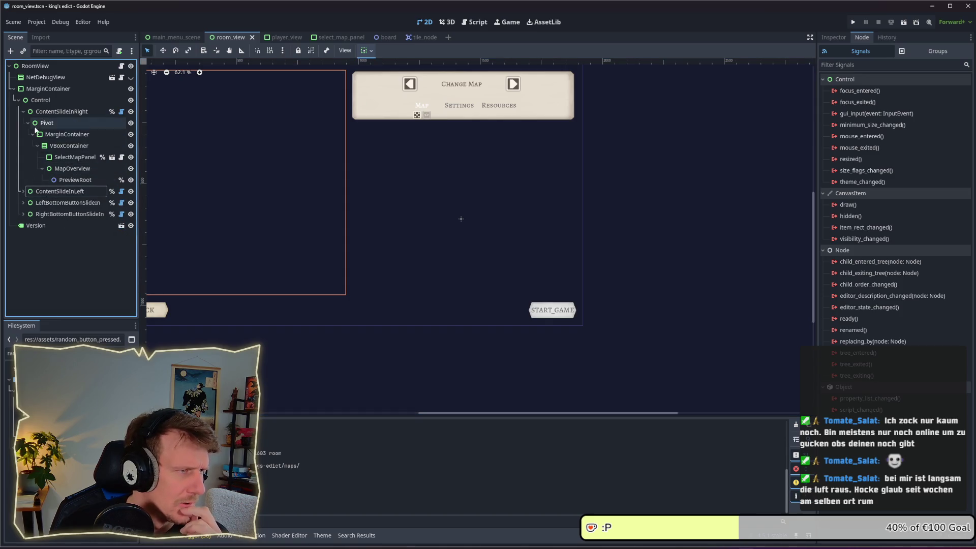
left_click(63, 169)
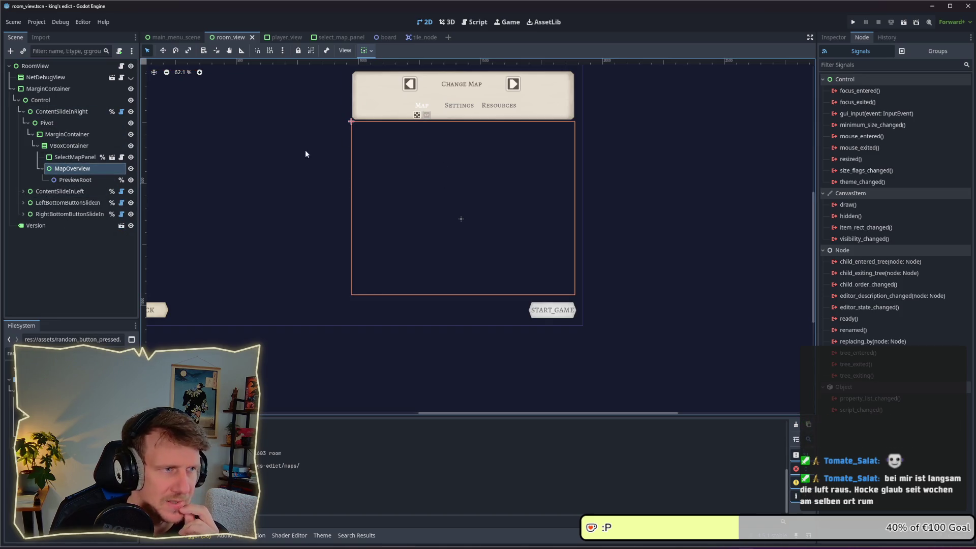
left_click(82, 181)
left_click(73, 169)
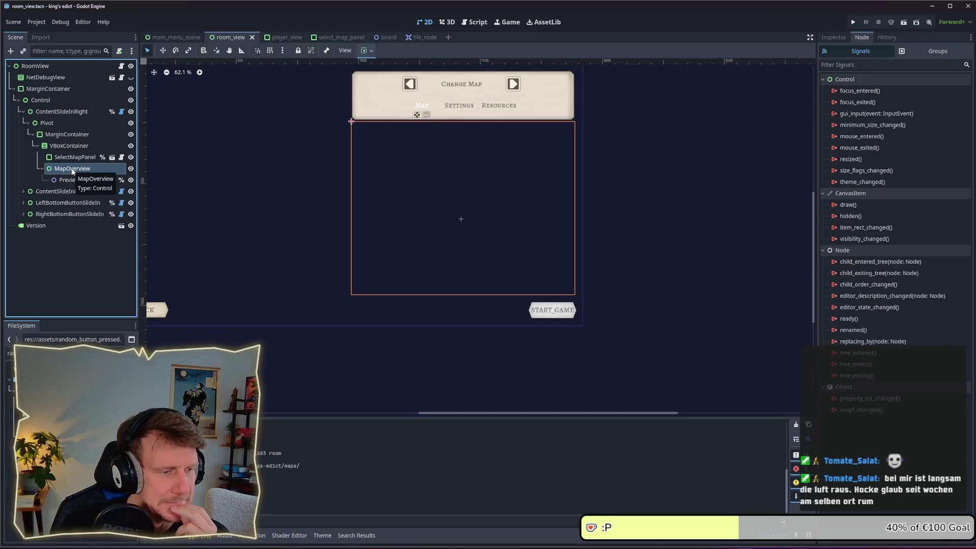
right_click(72, 169)
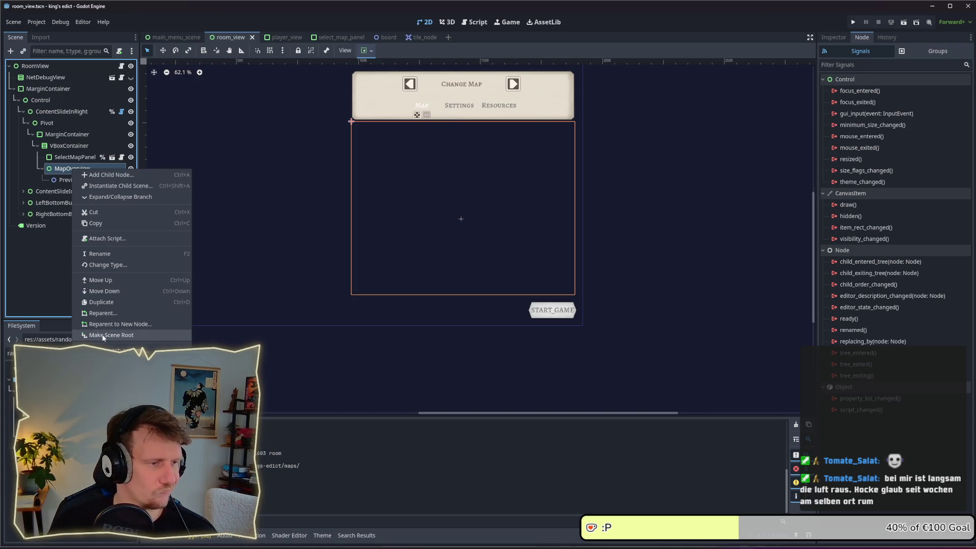
Change MapOverview's type to PanelContainer and save the room_view scene.
left_click(107, 265)
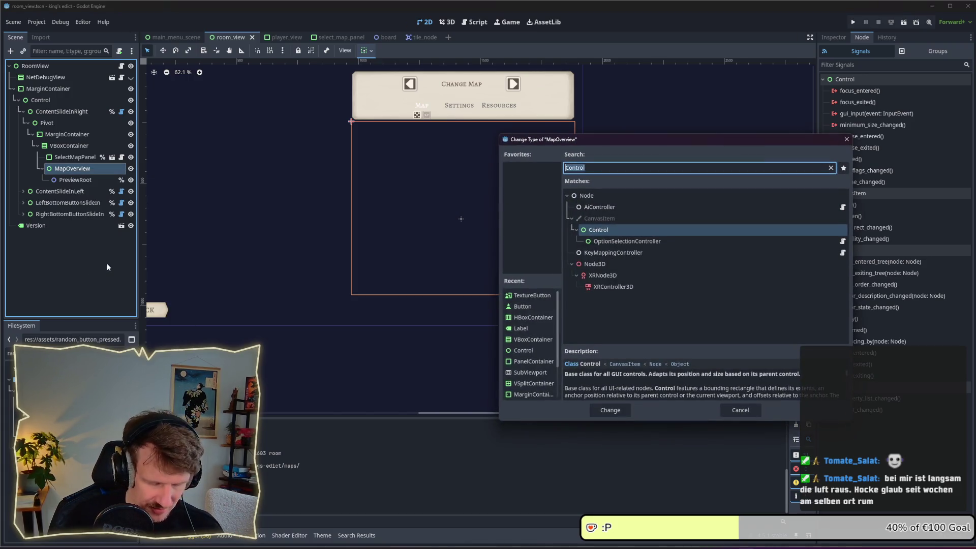
type("Panel")
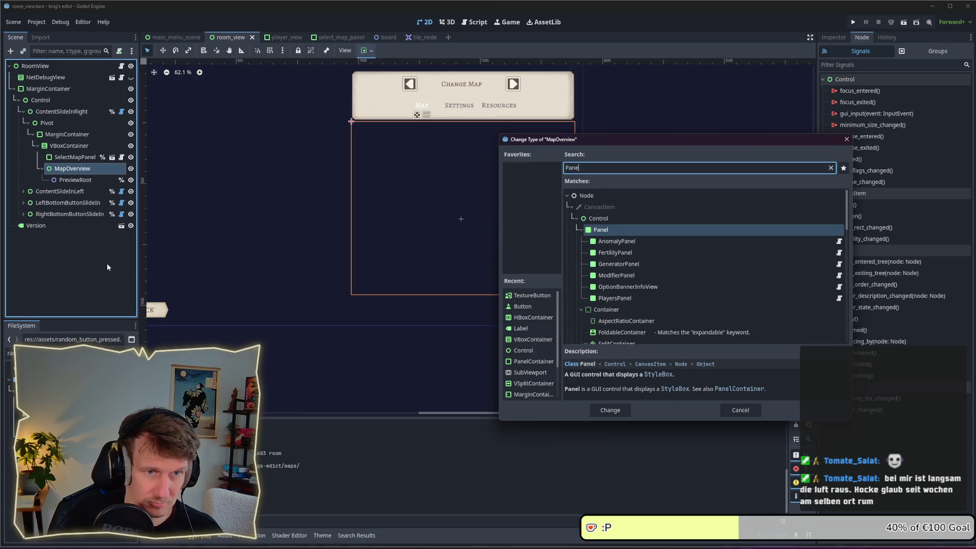
double_click(600, 308)
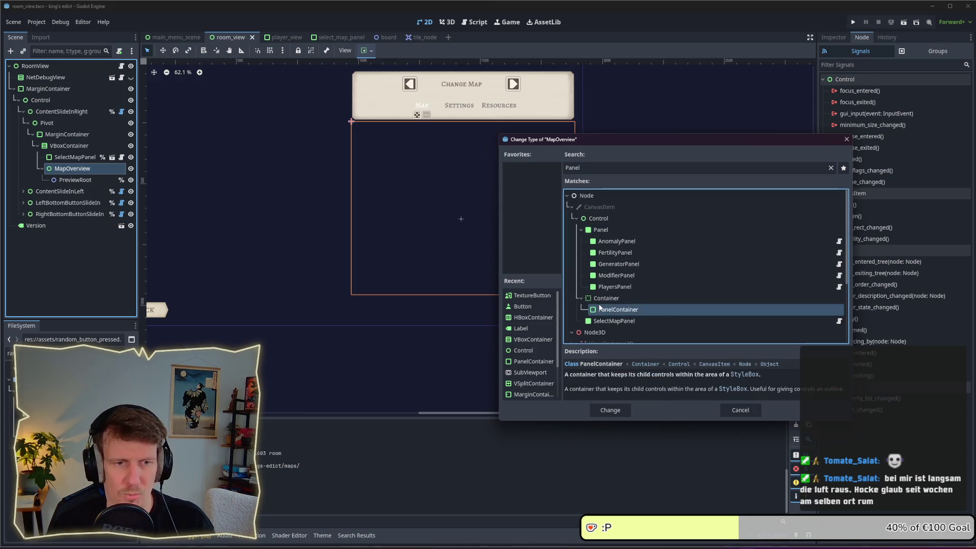
key("ctrl+s")
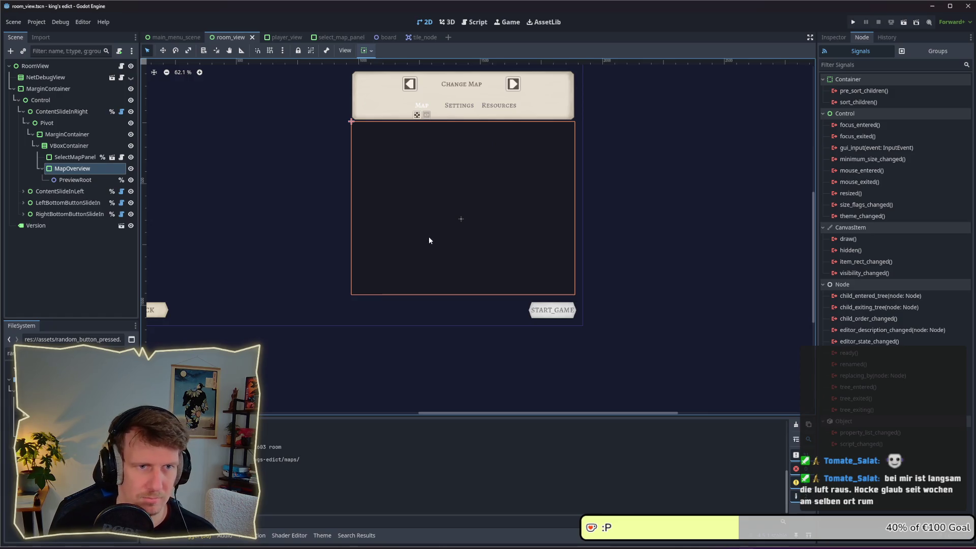
Set MapOverview's Theme Type Variation to PlayerEntryPanel and run the game.
left_click(834, 37)
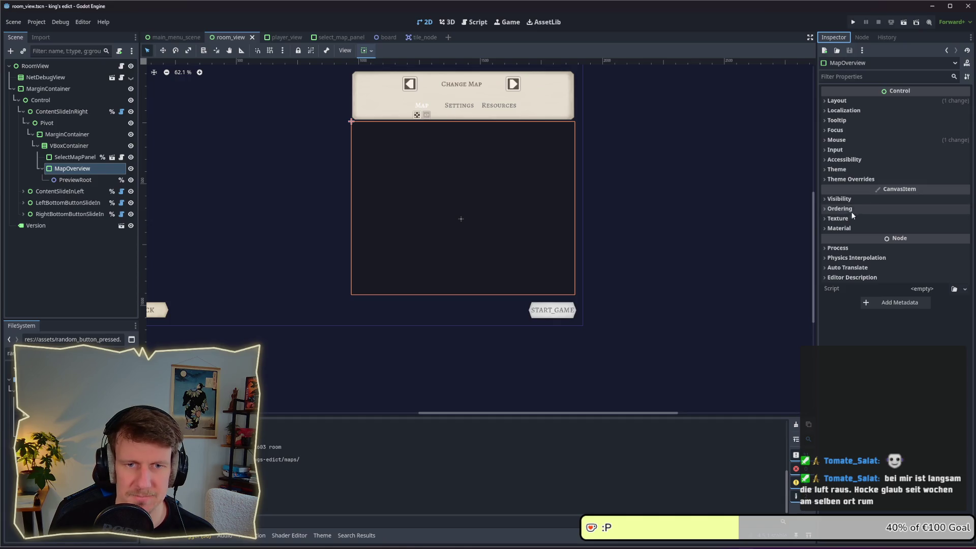
left_click(855, 170)
left_click(915, 195)
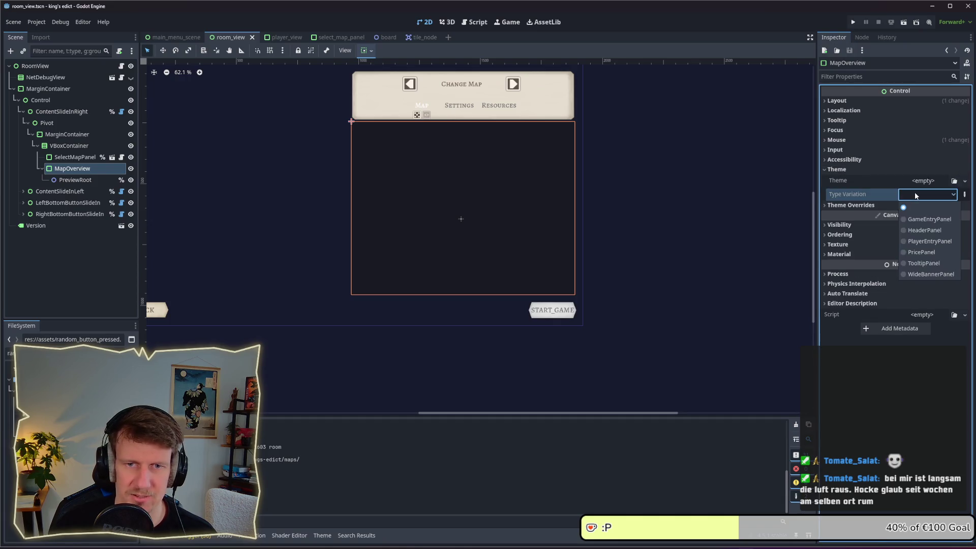
left_click(930, 241)
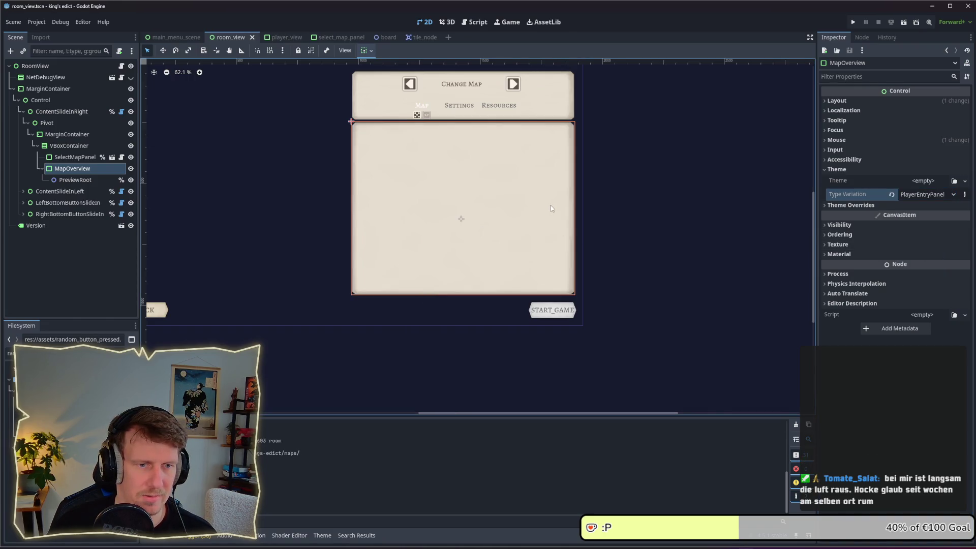
left_click(853, 22)
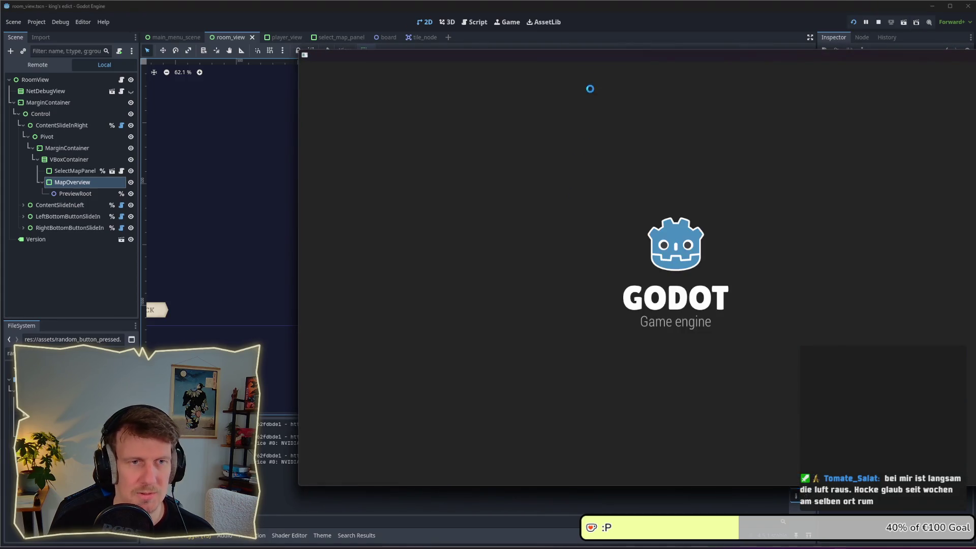
Move the game window left, check the hex preview on the cream panel, then return to the editor.
left_click_drag(589, 59, 386, 57)
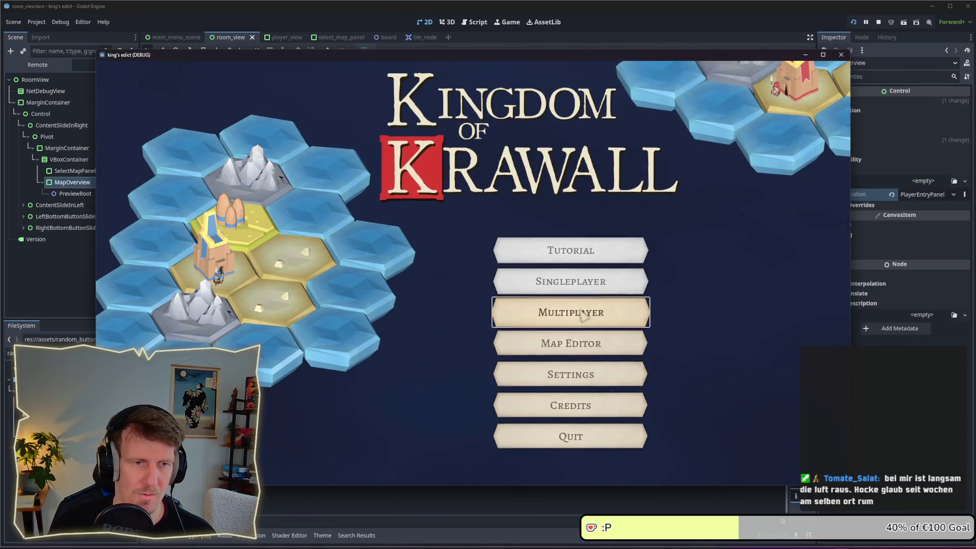
left_click(581, 314)
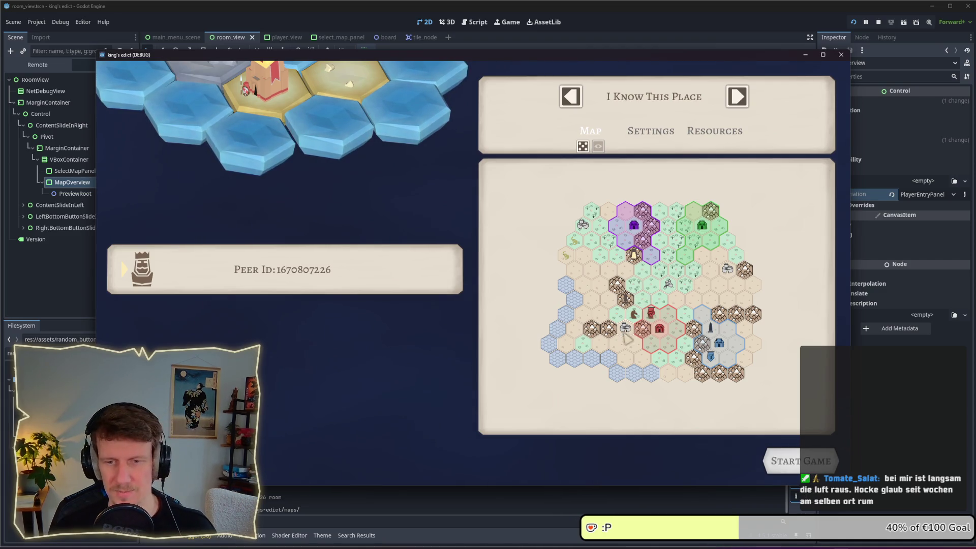
key("alt+Tab")
left_click(407, 298)
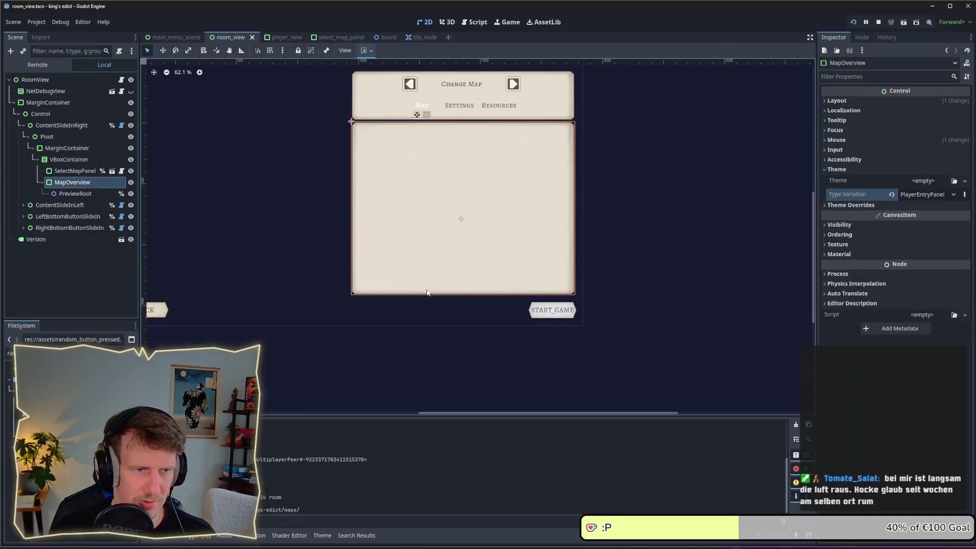
Switch from the room_view editor to Affinity Designer's eye and dice button icon artboards.
key("alt+Tab")
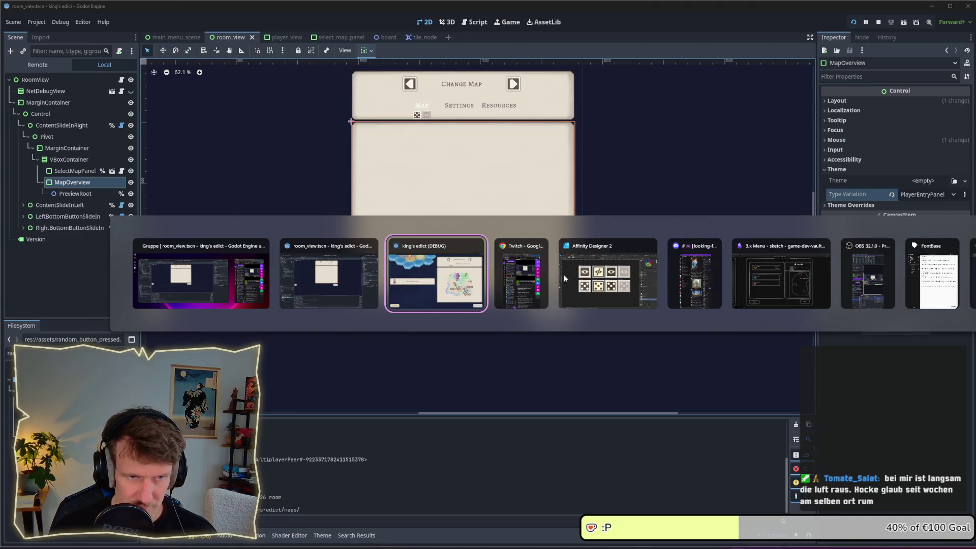
left_click(322, 286)
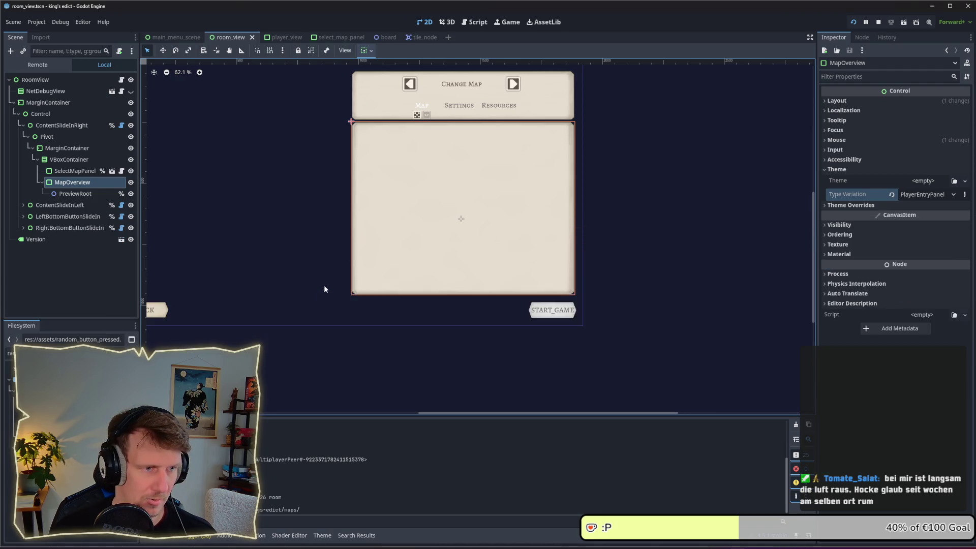
key("alt+Tab")
mouse_move(534, 256)
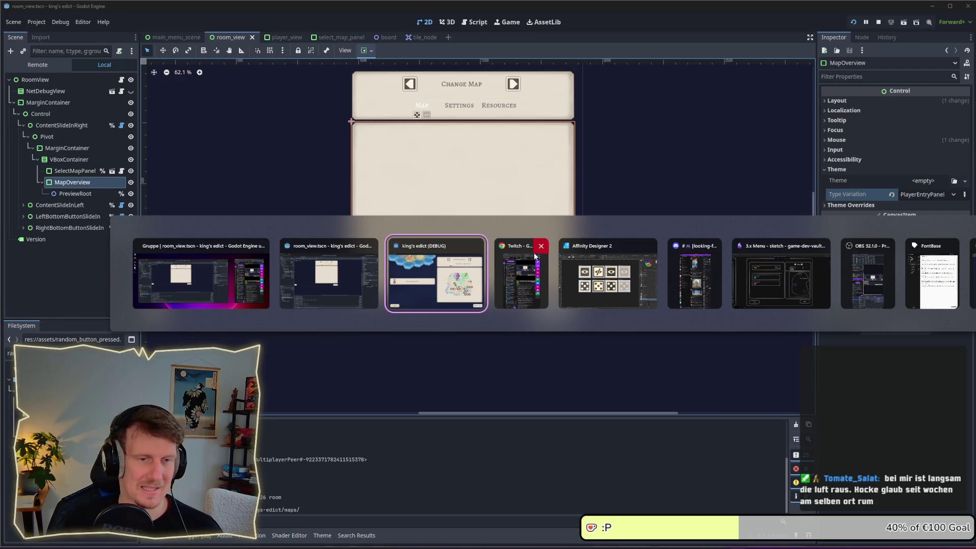
left_click(579, 277)
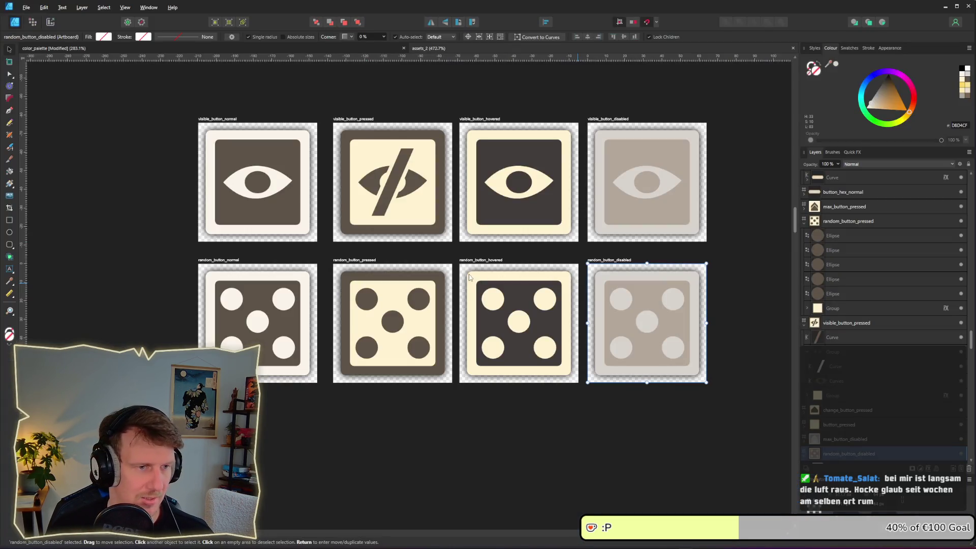
Deselect the artboard and scroll around the asset sheet.
left_click(486, 250)
scroll(485, 250, "down", 5)
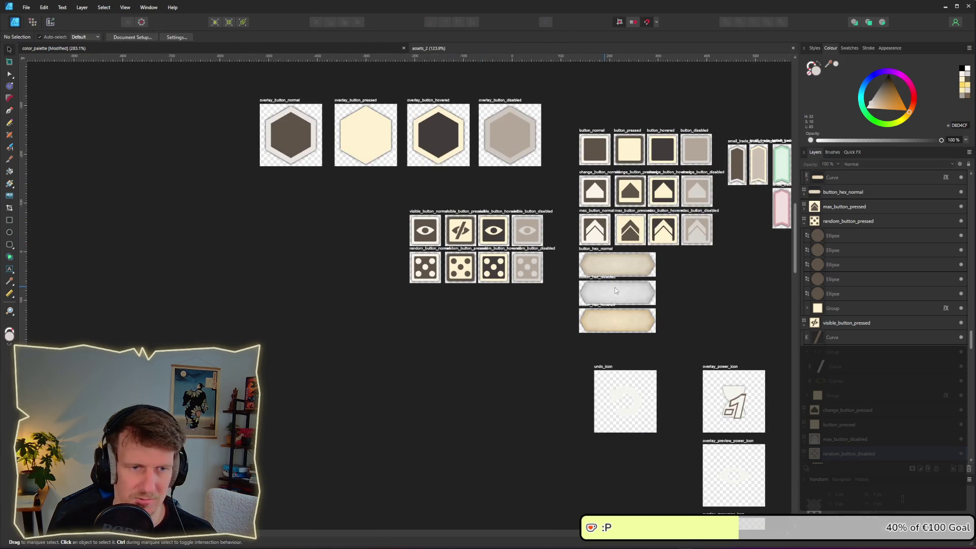
scroll(605, 289, "right", 5)
scroll(483, 259, "left", 2)
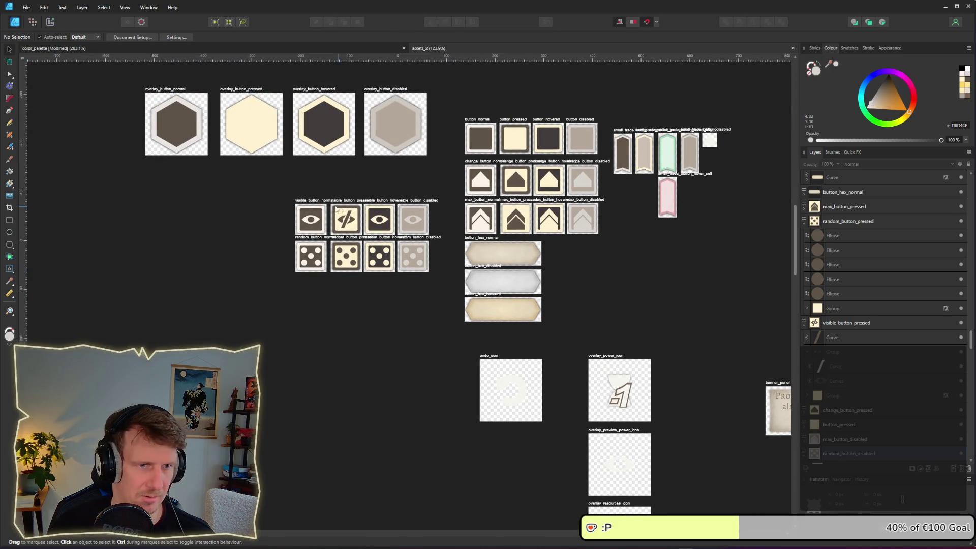
scroll(345, 180, "down", 4)
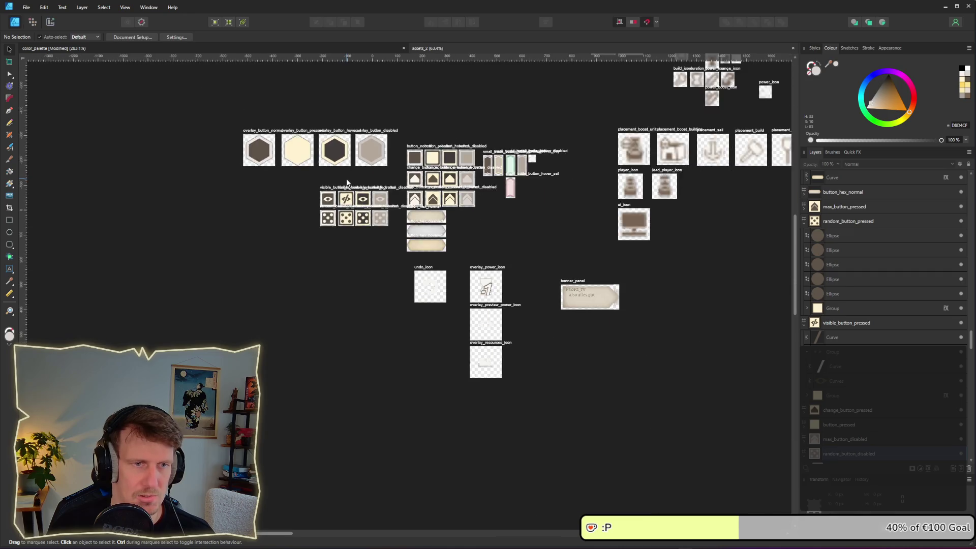
scroll(356, 181, "up", 3)
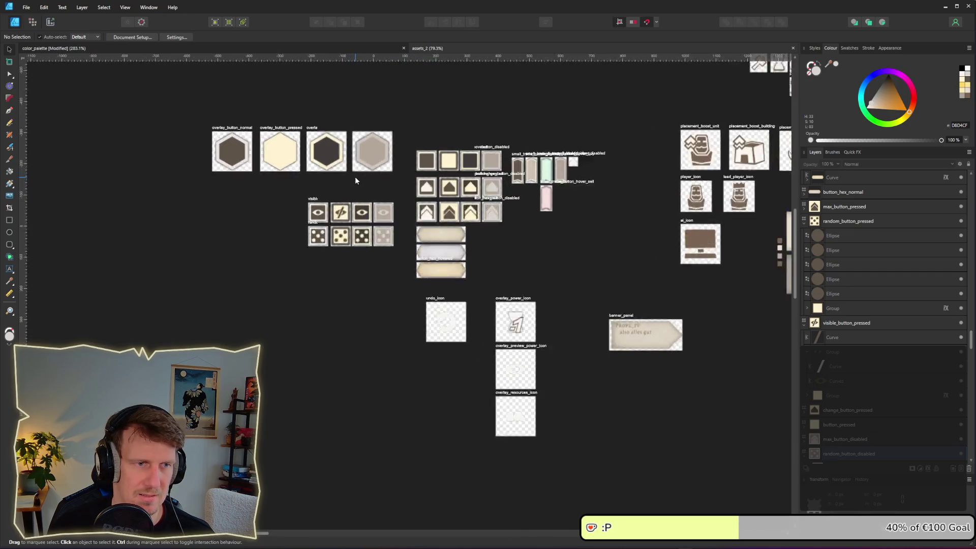
scroll(386, 254, "up", 3)
scroll(402, 288, "down", 2)
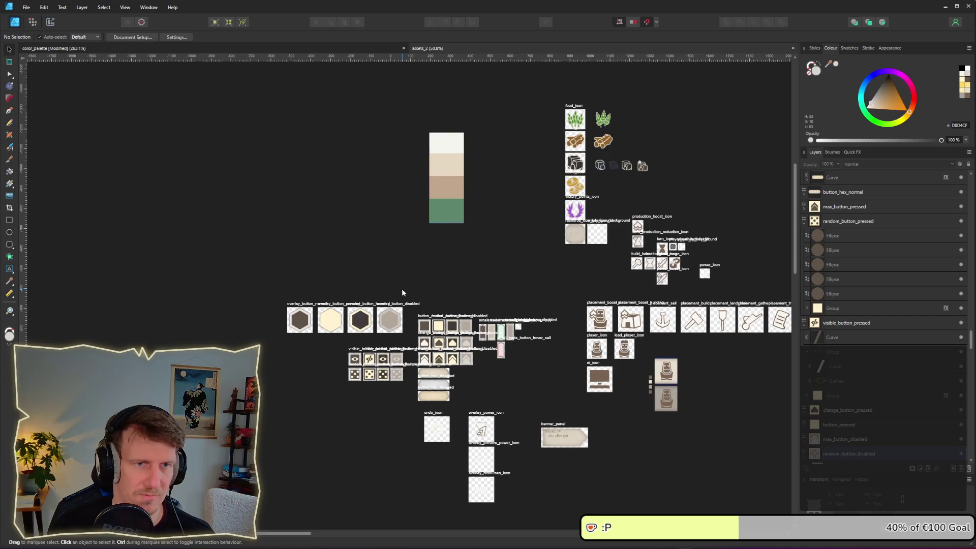
Pan to the right-hand artboards, then bring up the running game's I Know This Place panel.
left_click_drag(545, 360, 382, 149)
left_click_drag(526, 204, 363, 178)
scroll(363, 178, "up", 3)
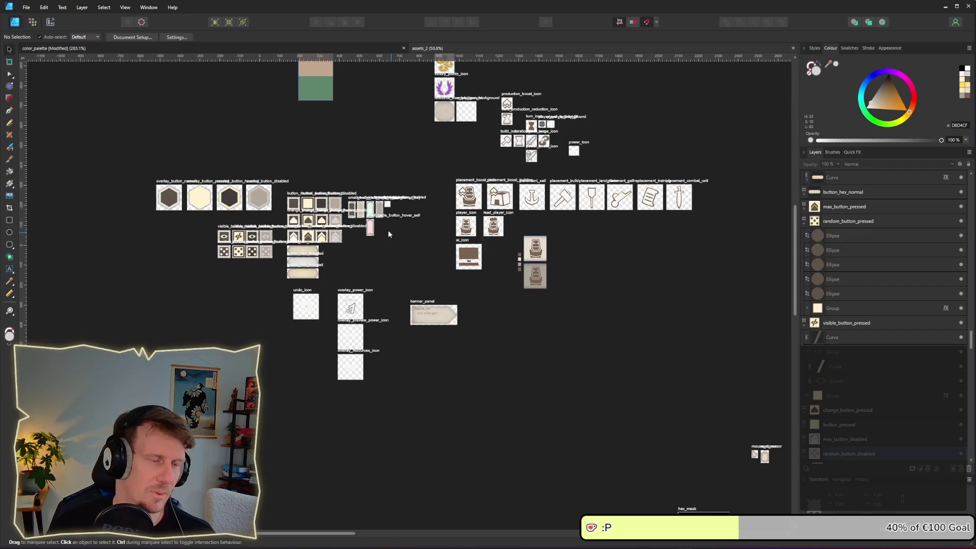
key("alt+Tab")
left_click(579, 277)
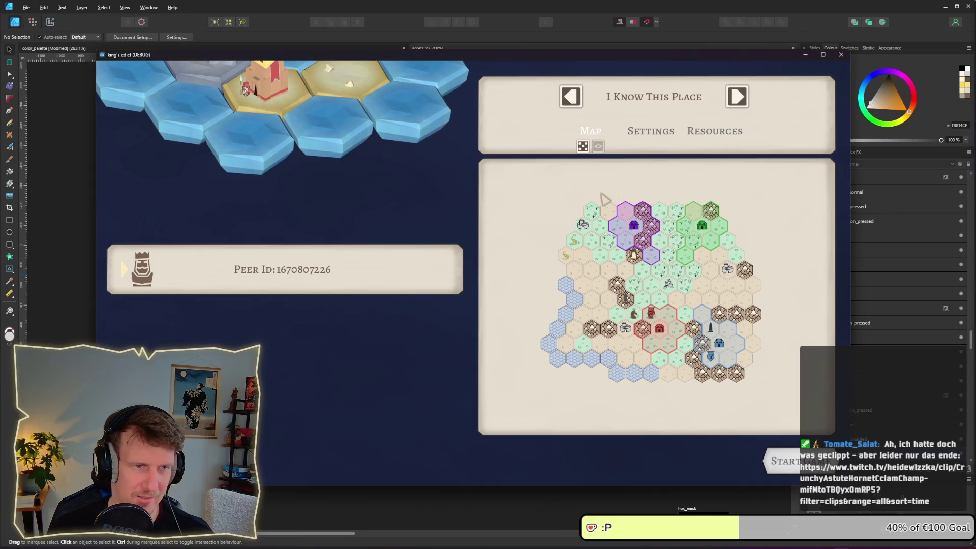
Return to the room_view editor, clear the selection, pan the 2D view, and compare with the game.
key("alt+Tab")
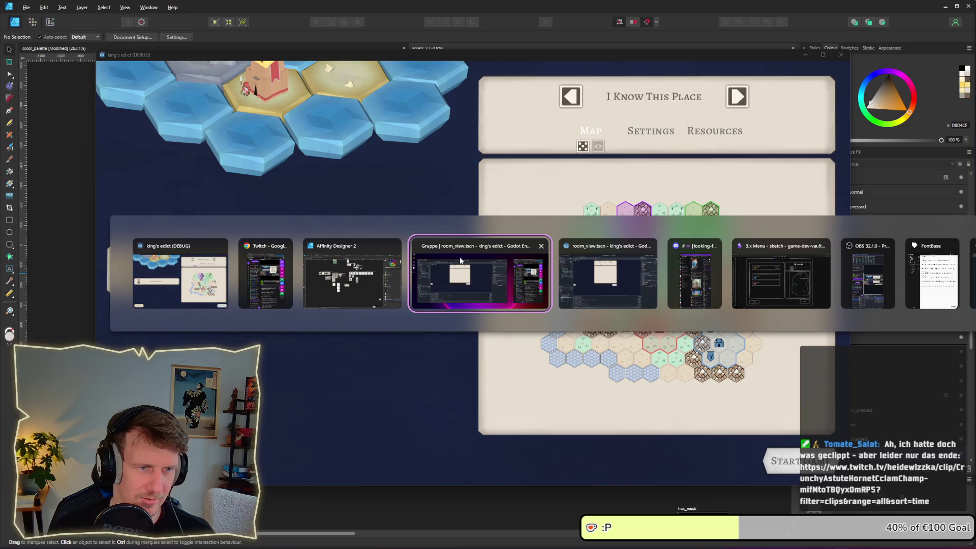
left_click(496, 261)
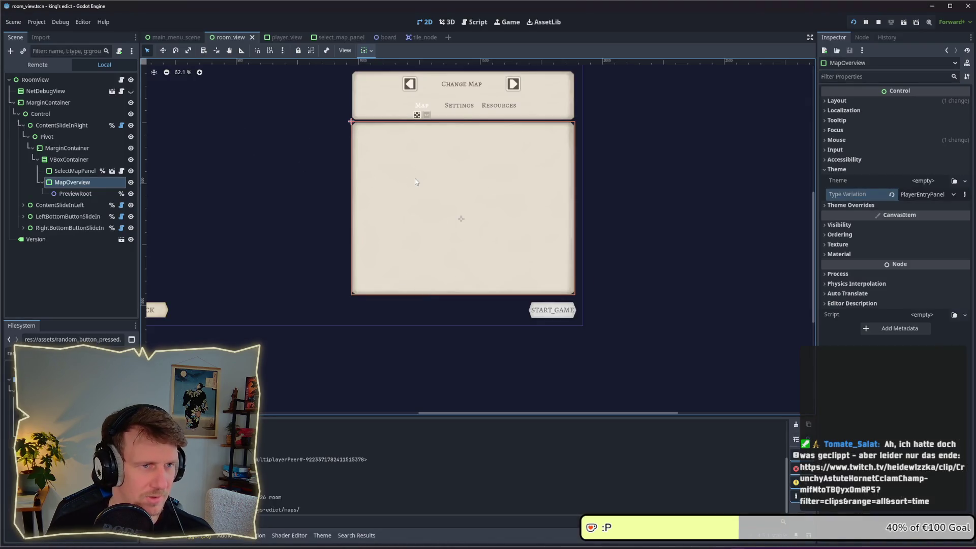
left_click(661, 203)
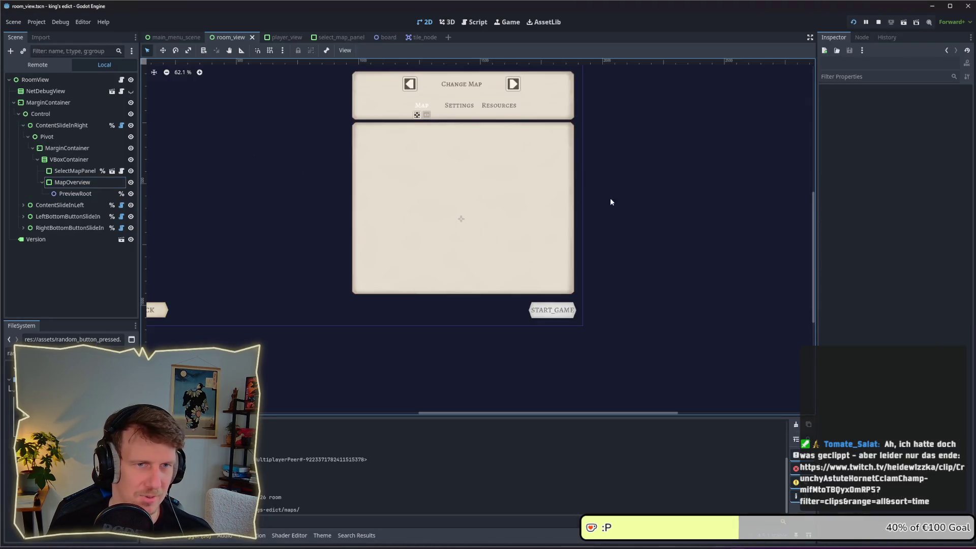
left_click_drag(606, 197, 697, 229)
key("alt+Tab")
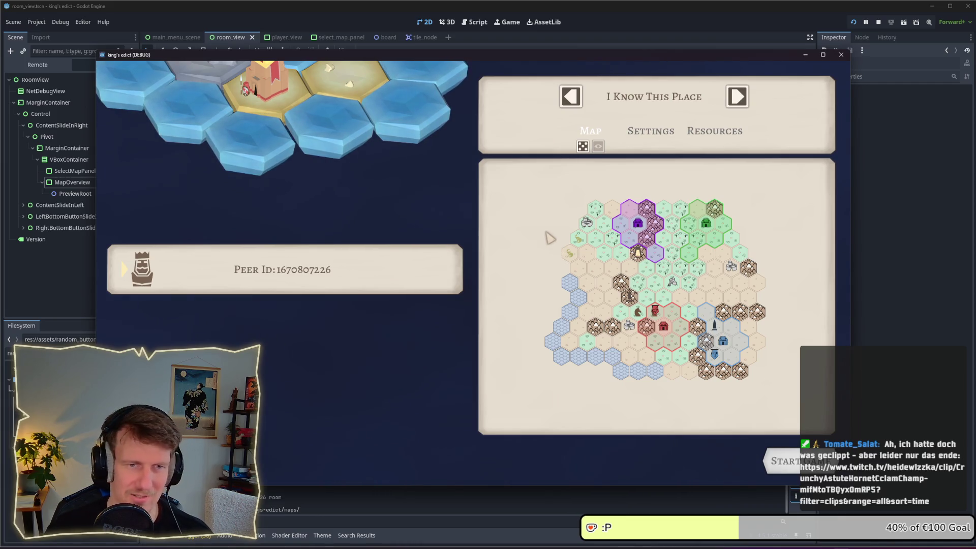
key("alt+Tab")
key("alt+Tab")
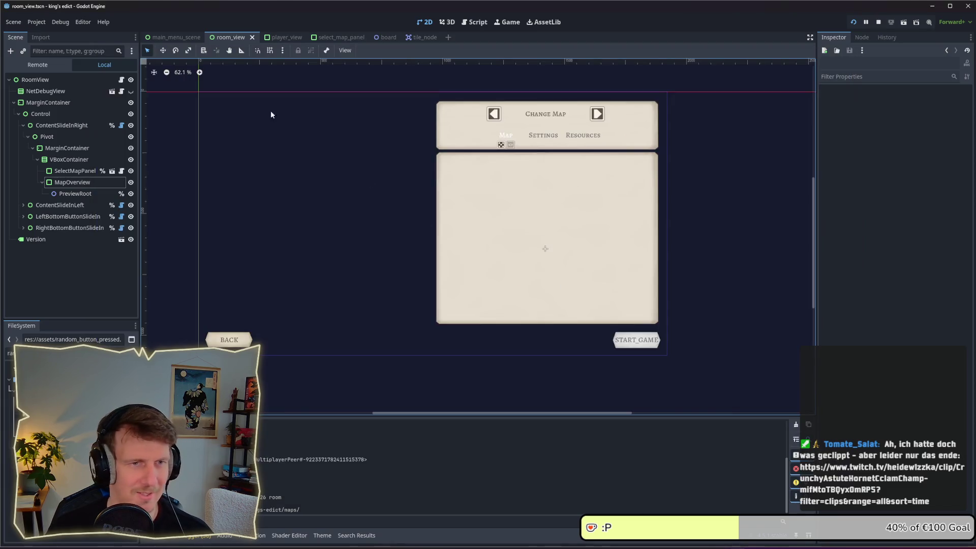
key("alt+Tab")
key("alt+Tab")
key("alt+Tab")
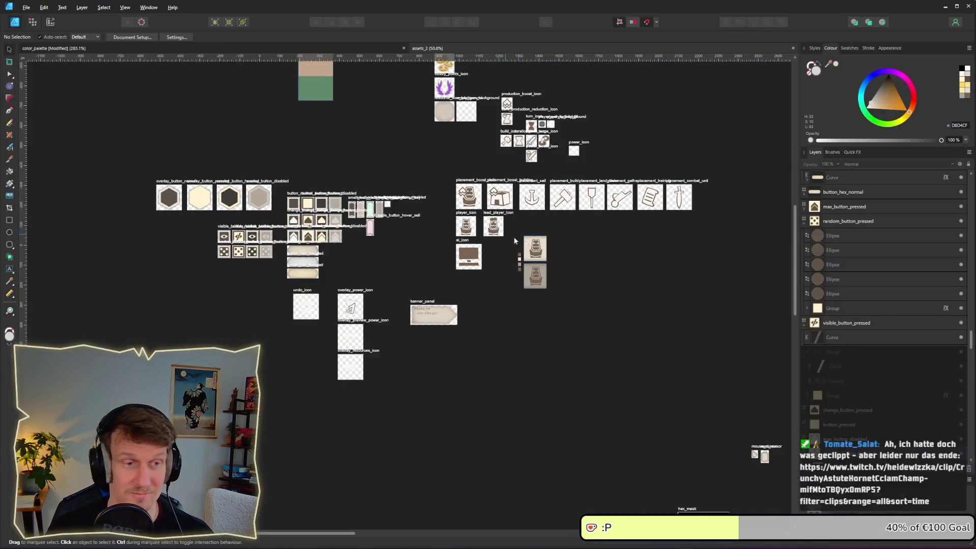
Clone the player_info_panel artboard directly below the original.
scroll(449, 254, "up", 5)
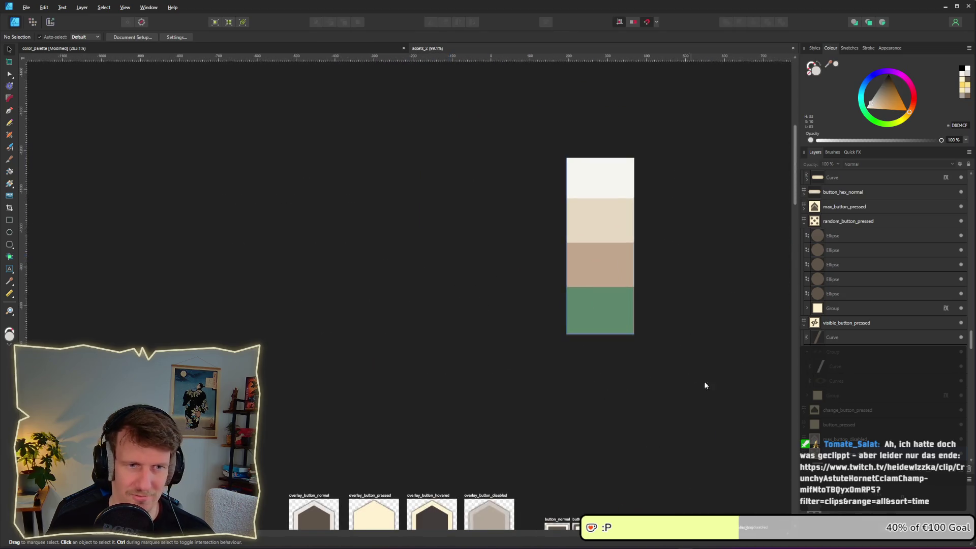
scroll(689, 374, "down", 5)
scroll(392, 178, "up", 3)
scroll(392, 178, "down", 1)
scroll(425, 276, "down", 2)
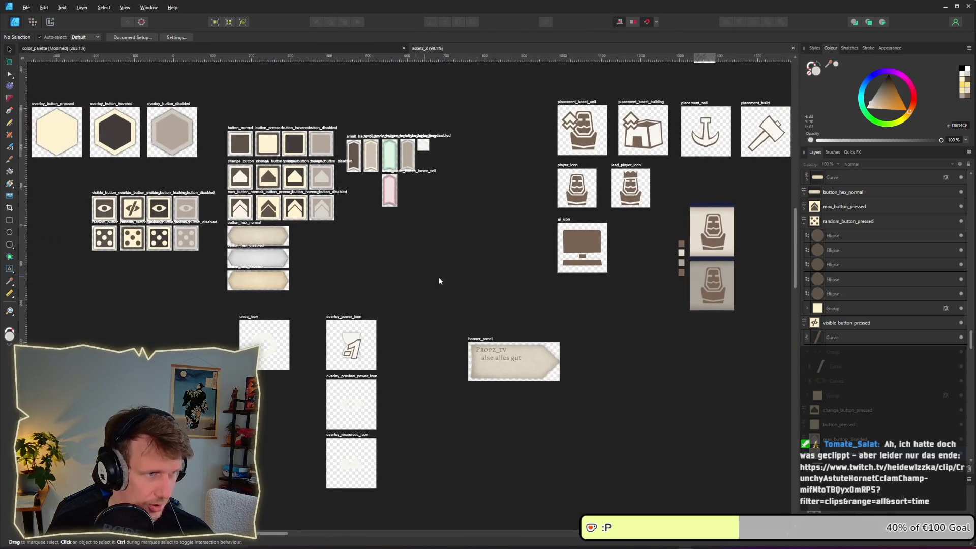
scroll(260, 224, "up", 2)
scroll(501, 265, "down", 3)
scroll(501, 266, "down", 5)
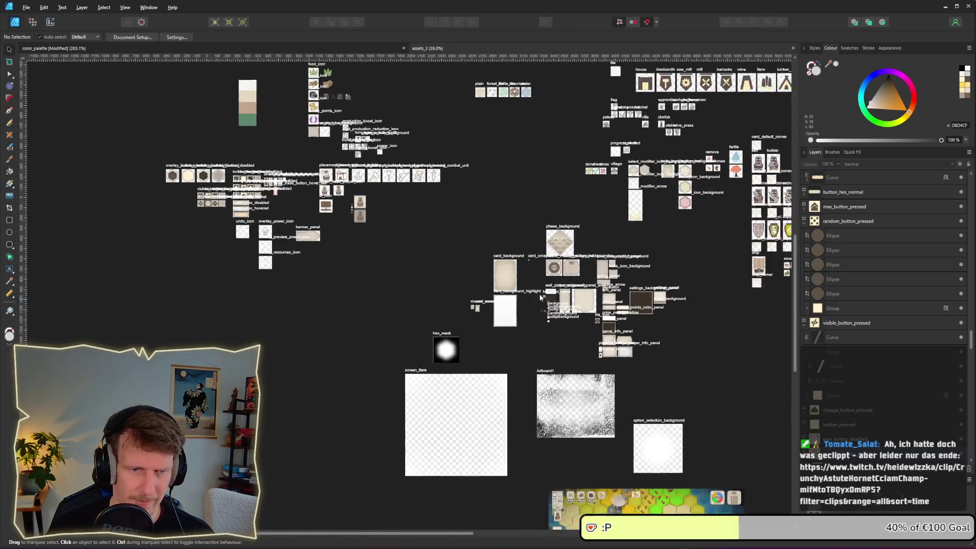
scroll(573, 325, "up", 12)
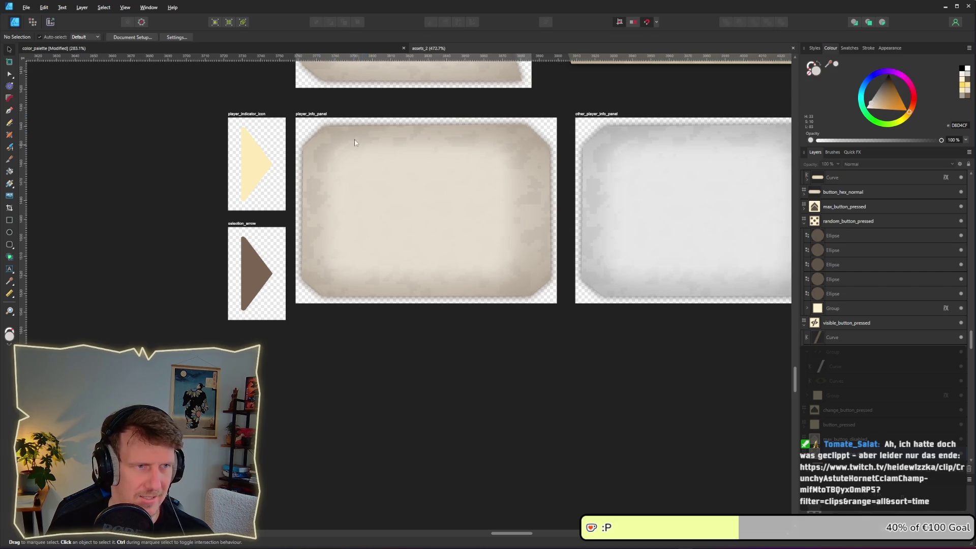
left_click(314, 114)
left_click_drag(315, 116, 318, 324)
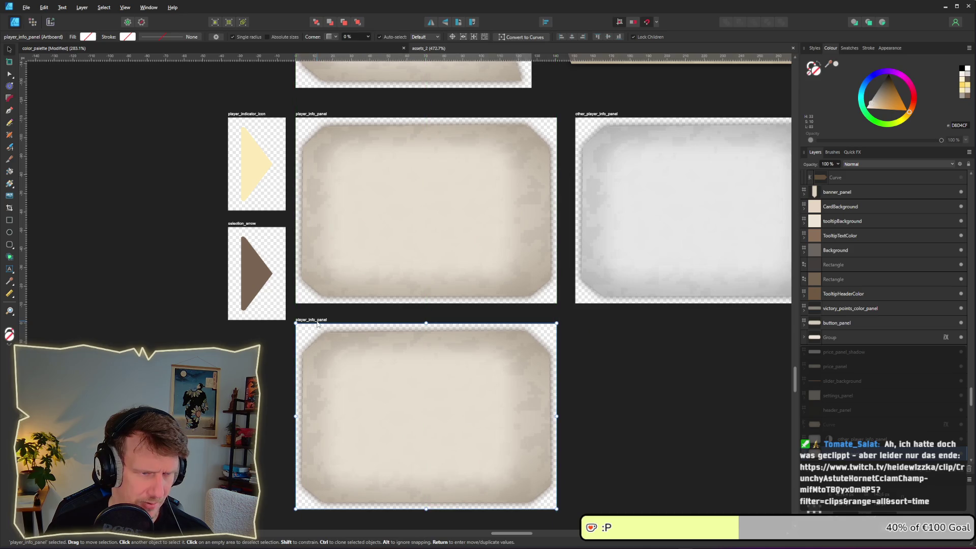
Rename the copied artboard to map_panel, then zoom out to show all artboards.
double_click(318, 324)
key("Delete")
key("Delete")
key("Delete")
type("map_panel")
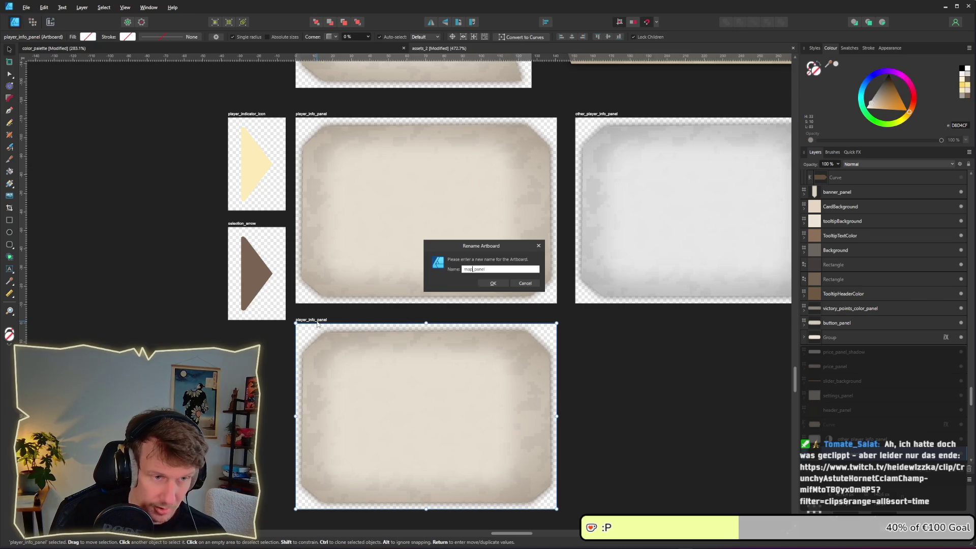
key("Return")
scroll(509, 305, "down", 3)
scroll(508, 305, "left", 2)
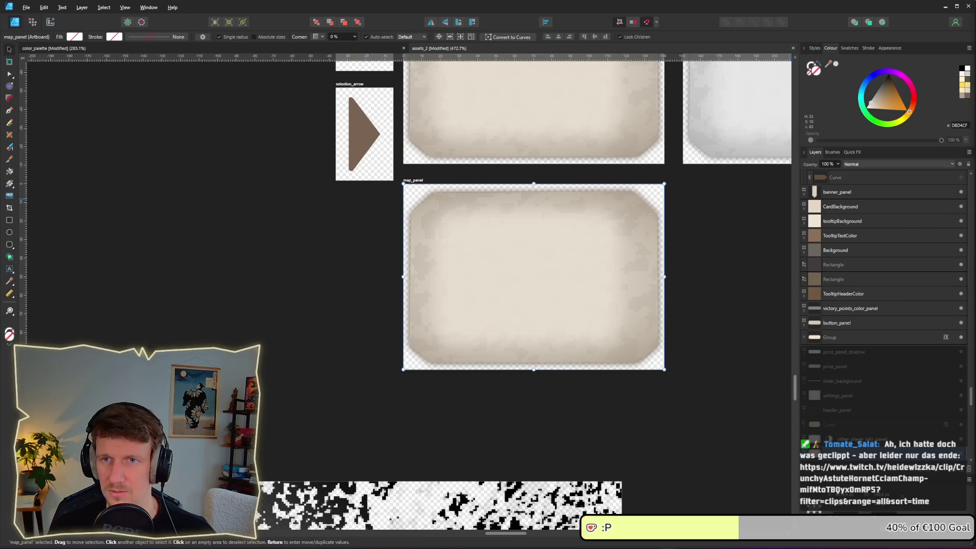
left_click(730, 289)
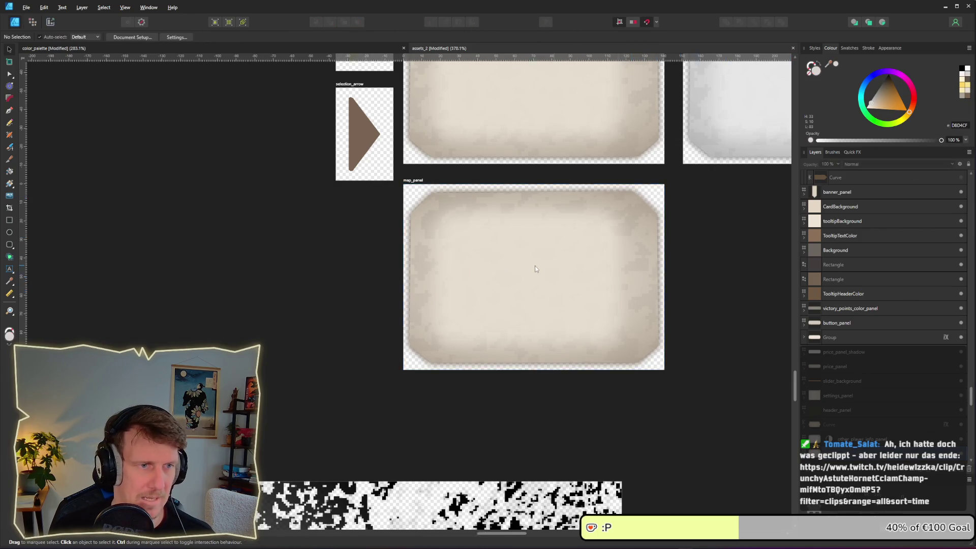
key("ctrl+0")
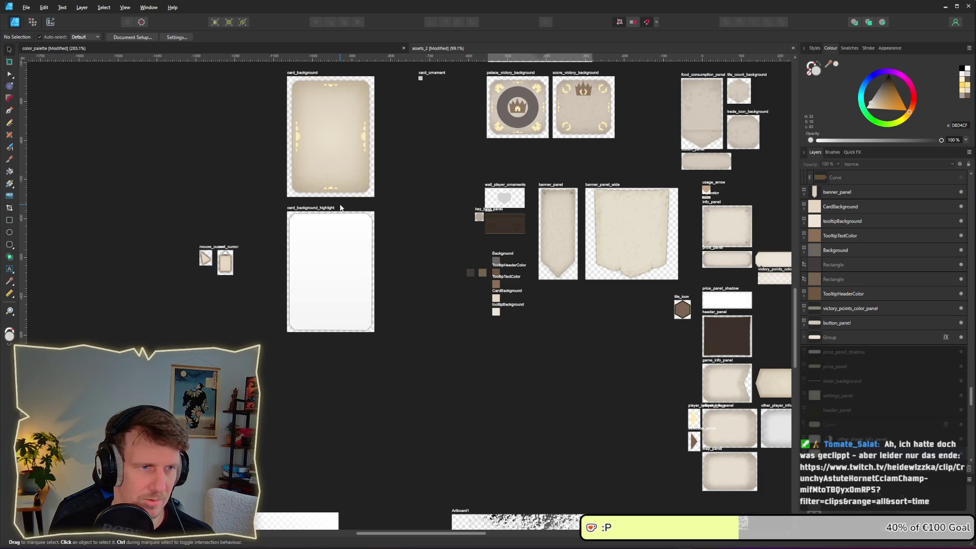
scroll(334, 169, "up", 3)
scroll(334, 170, "left", 5)
scroll(239, 188, "down", 5)
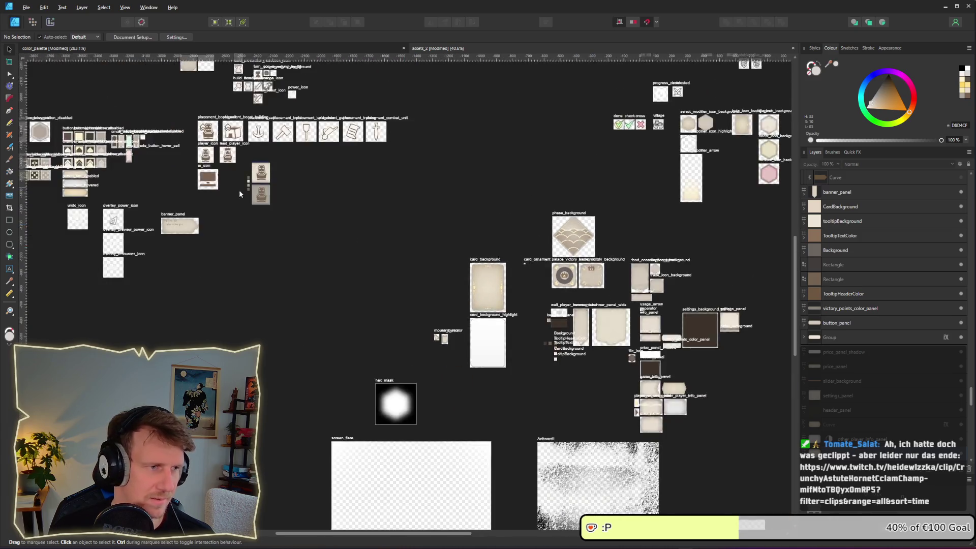
scroll(288, 228, "up", 5)
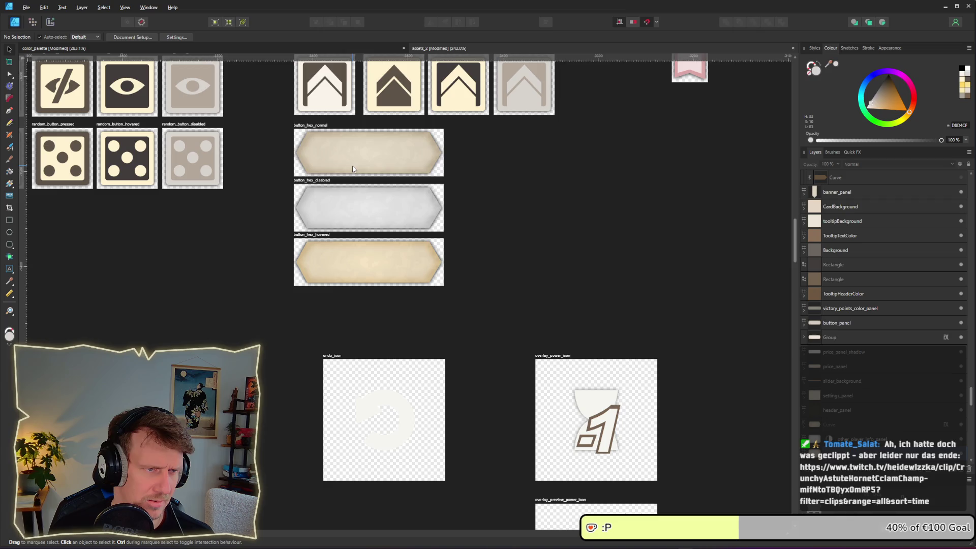
scroll(373, 207, "down", 10)
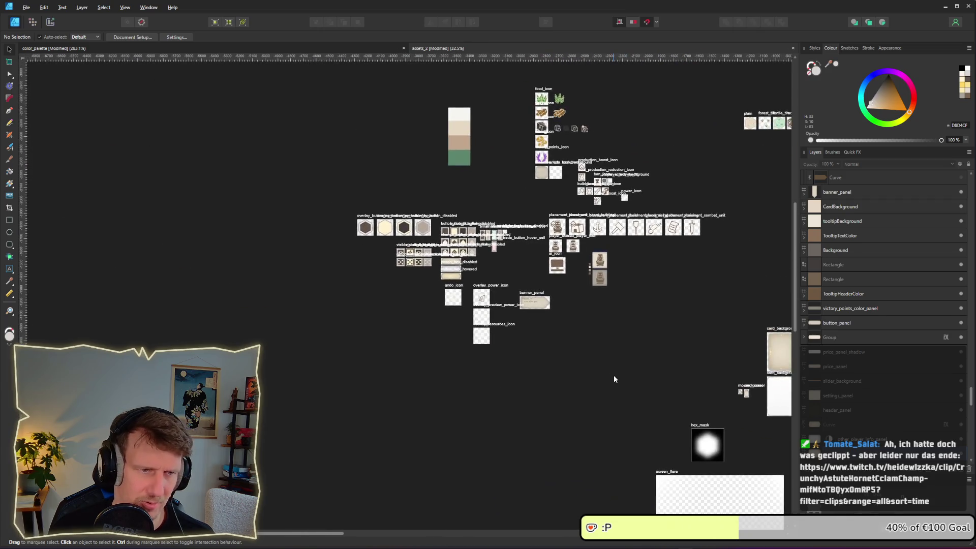
key("alt+Tab")
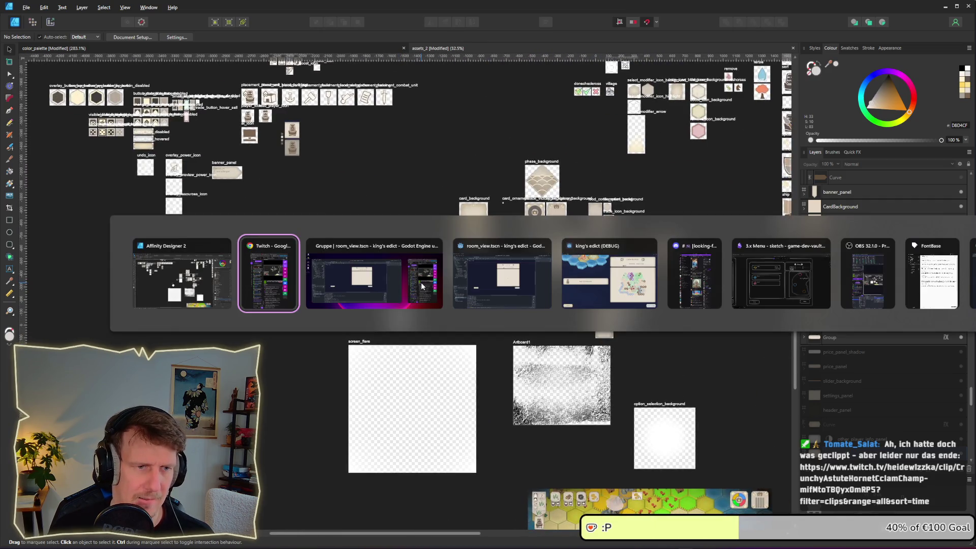
key("Tab")
key("Tab")
key("Tab")
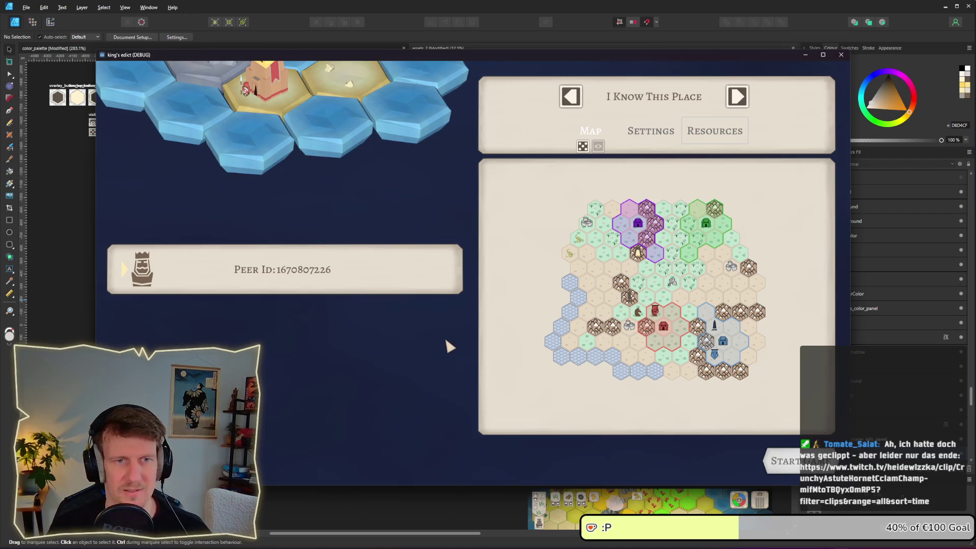
key("alt+Tab")
key("Tab")
key("Tab")
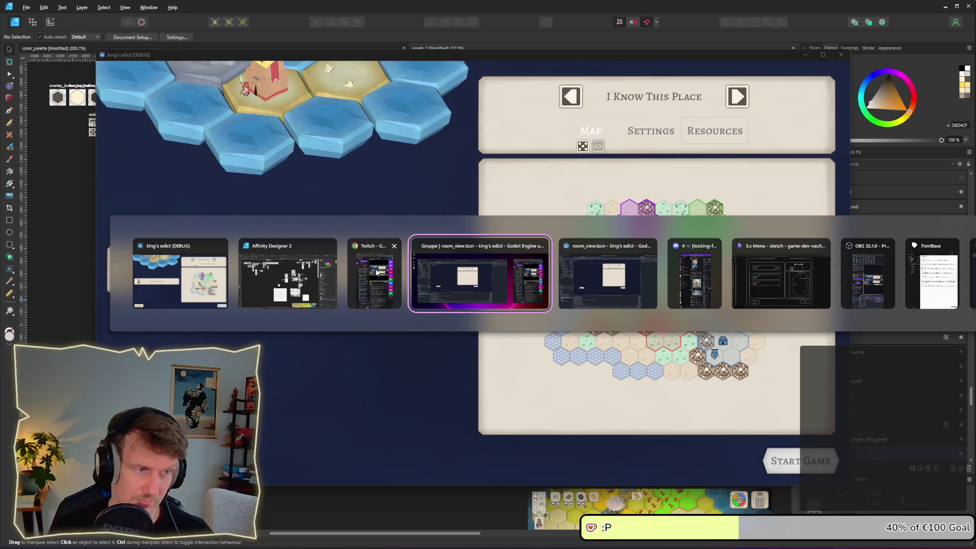
left_click(279, 290)
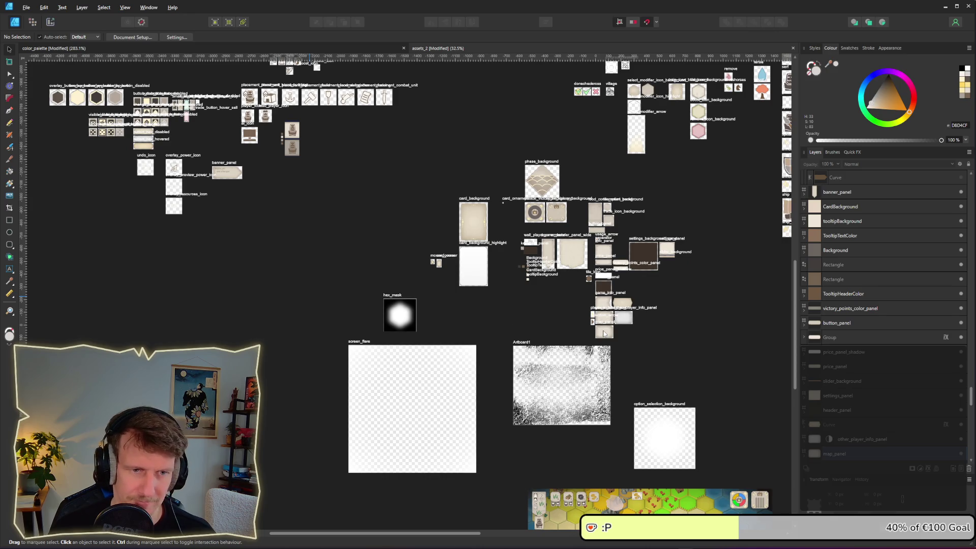
Expand map_panel's groups in the Layers panel and select the bottom border Curve.
scroll(630, 354, "up", 10)
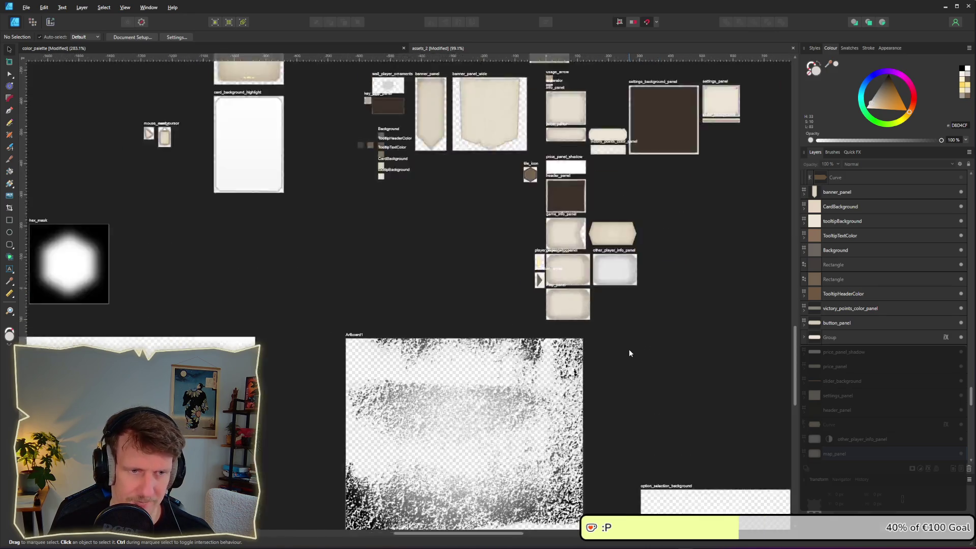
scroll(535, 310, "right", 3)
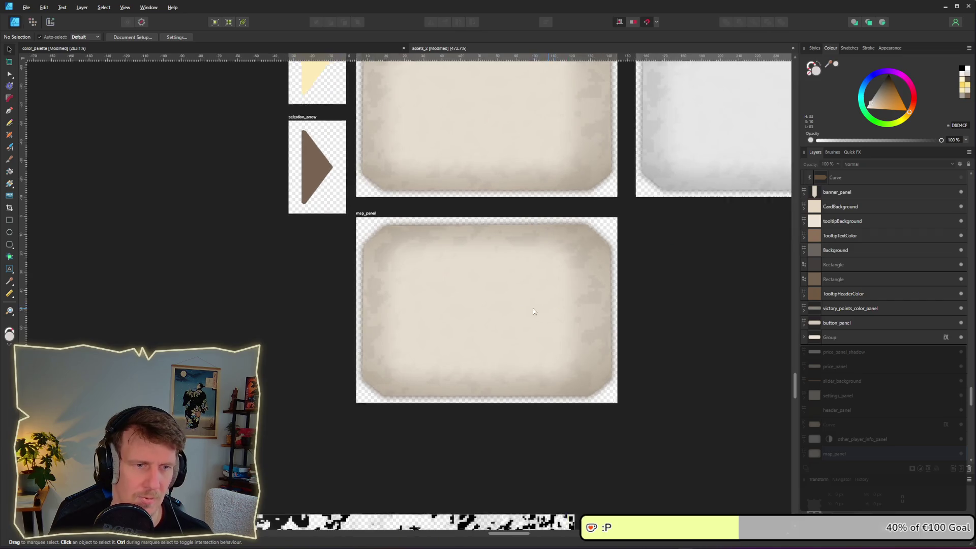
left_click(464, 314)
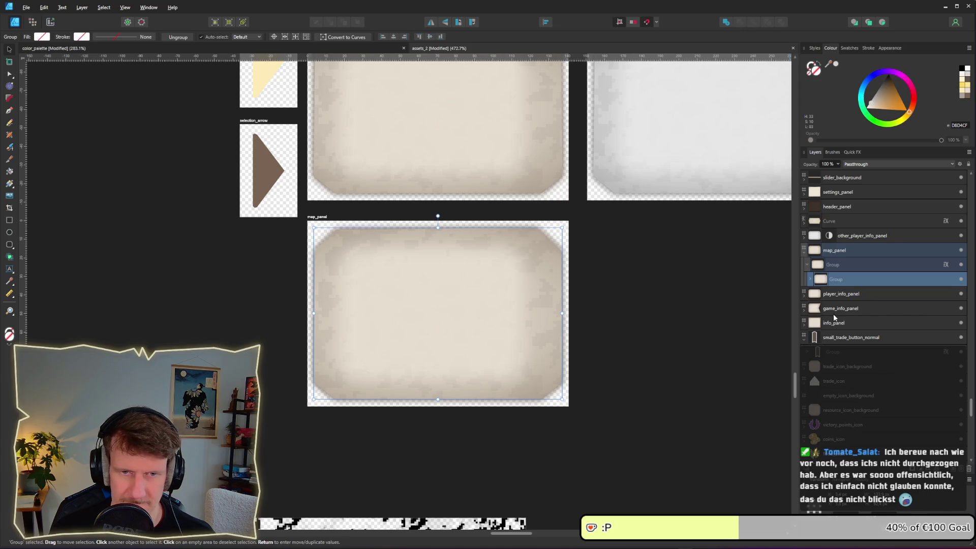
left_click(811, 279)
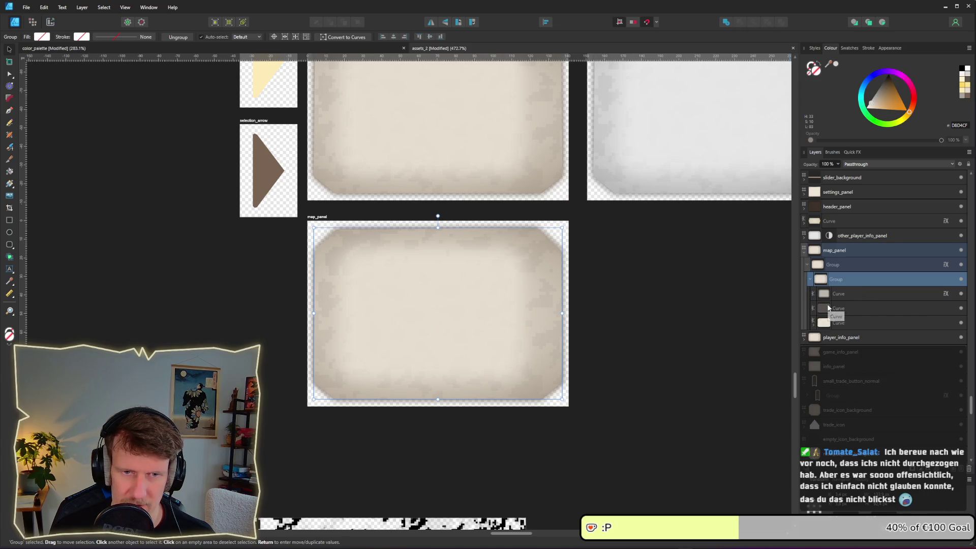
left_click(834, 310)
left_click(838, 323)
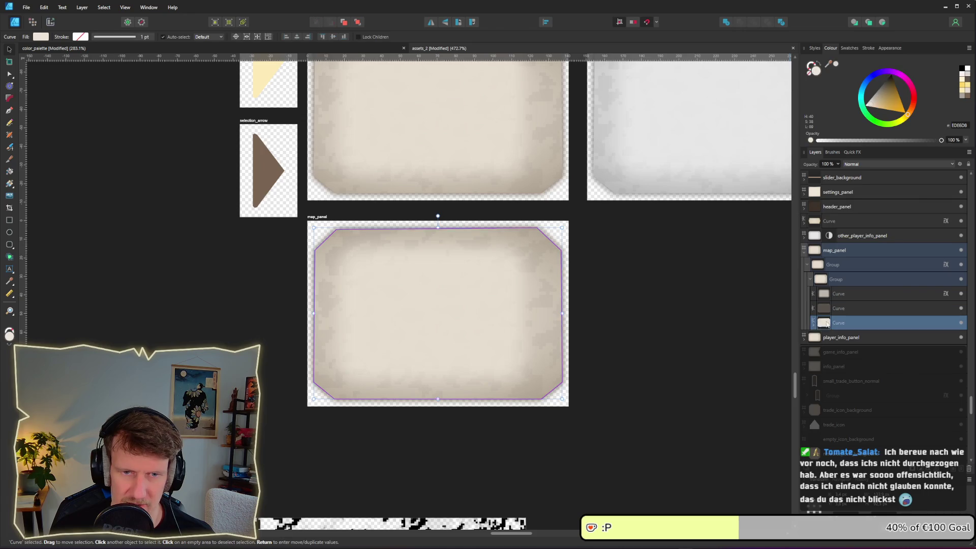
left_click(813, 326)
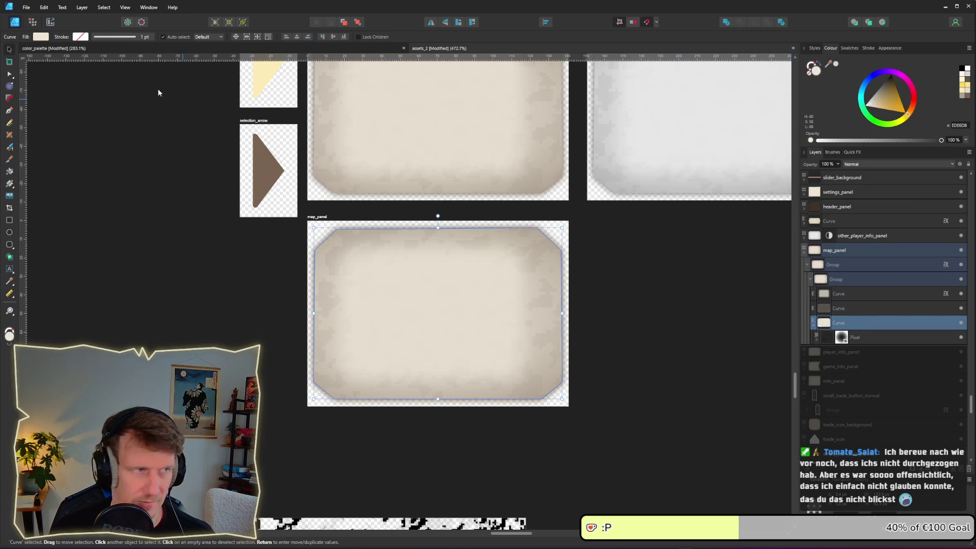
Darken the border fill to a tan and lower its saturation slightly.
left_click(41, 37)
mouse_move(71, 95)
left_mouse_down()
mouse_move(83, 97)
mouse_move(69, 98)
left_mouse_up()
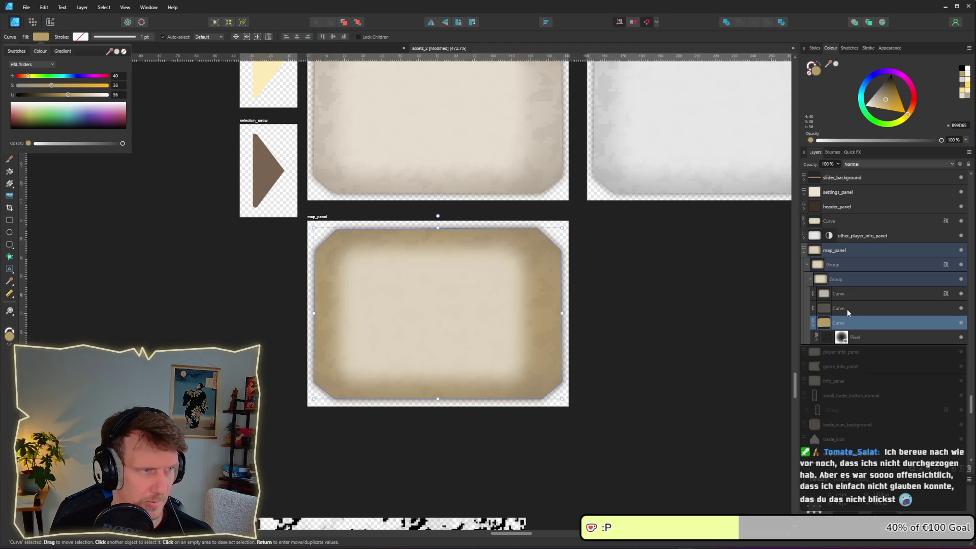
key("Escape")
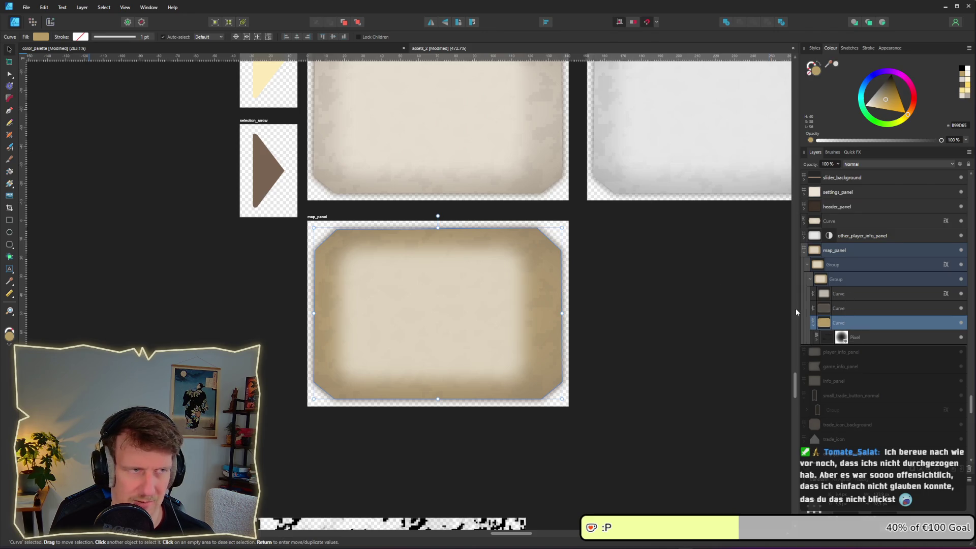
left_click(41, 36)
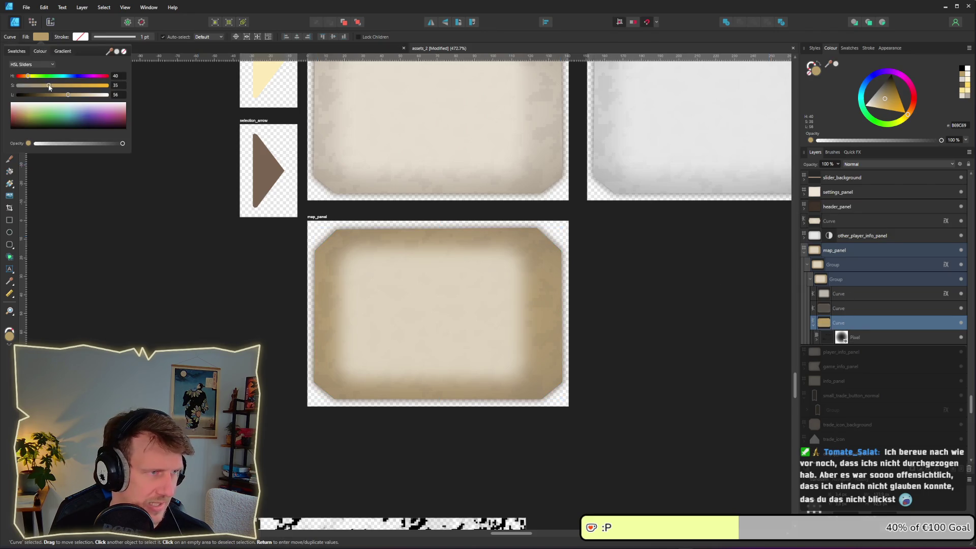
left_click_drag(42, 87, 41, 88)
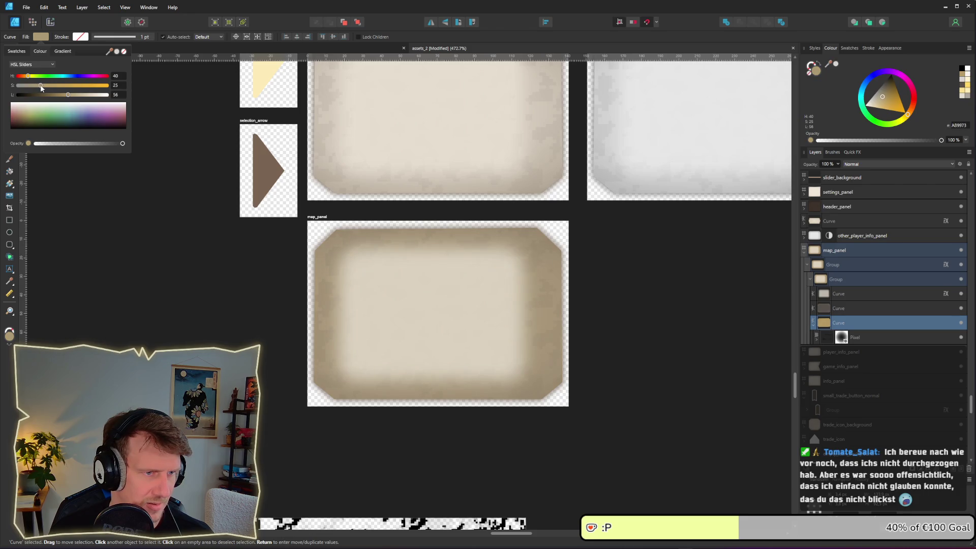
left_click_drag(37, 87, 38, 87)
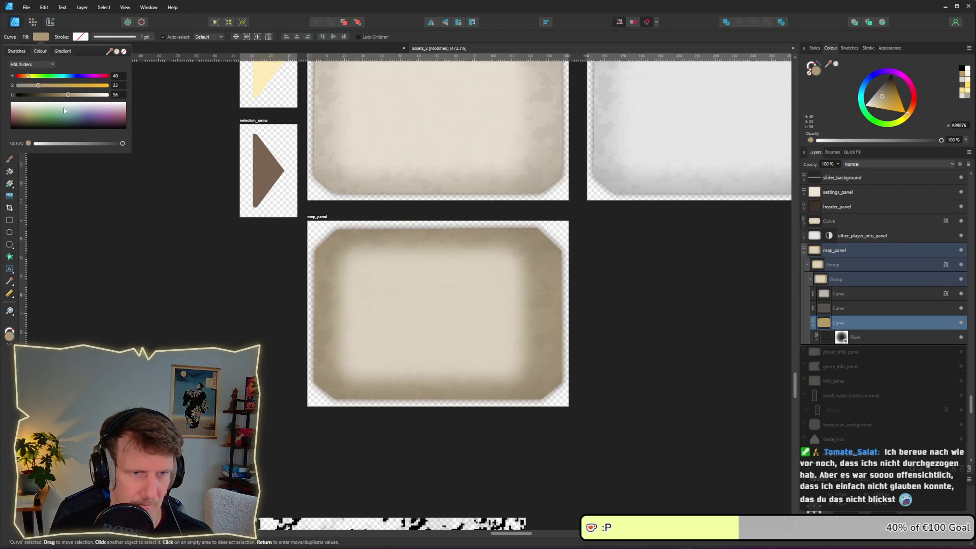
left_click(825, 295)
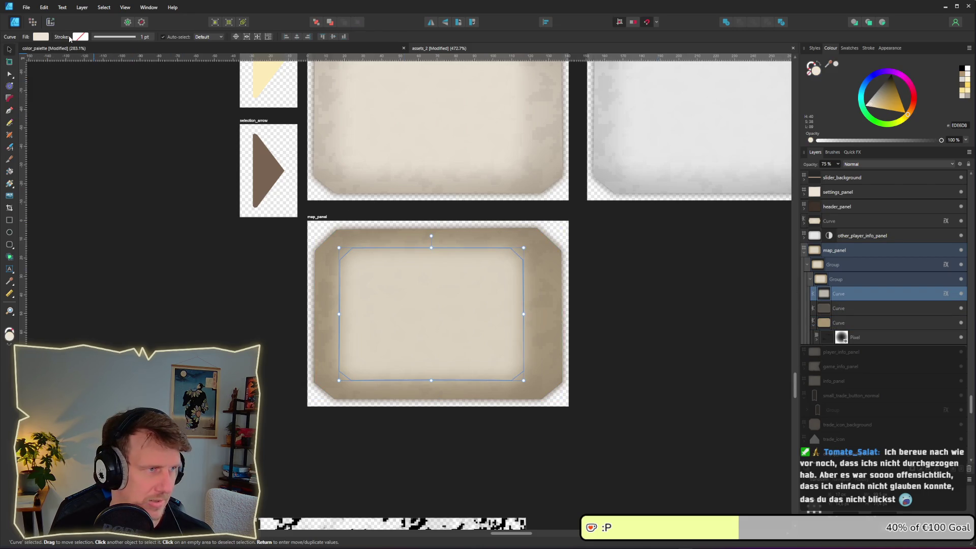
Widen the inner light area to the right and darken the inner panel's fill.
left_click(41, 37)
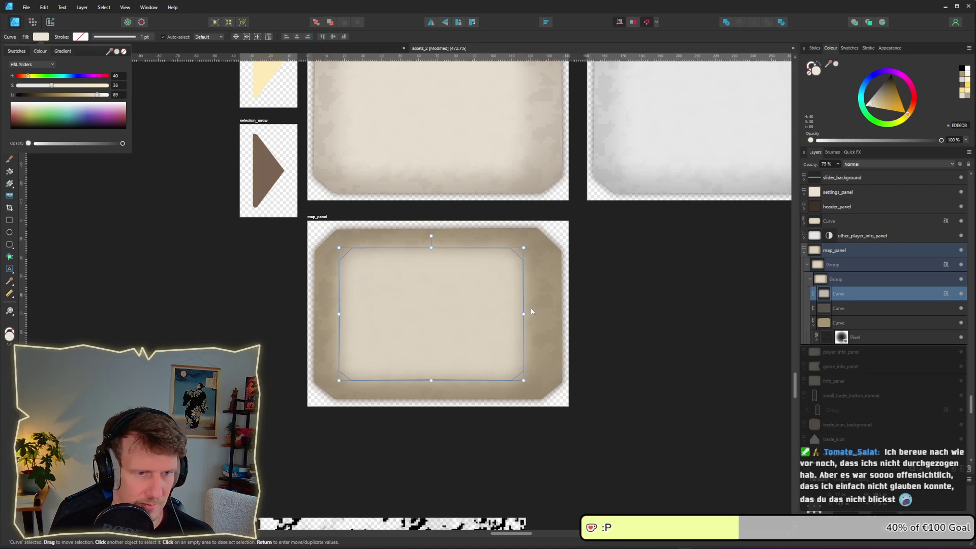
left_click_drag(524, 314, 531, 314)
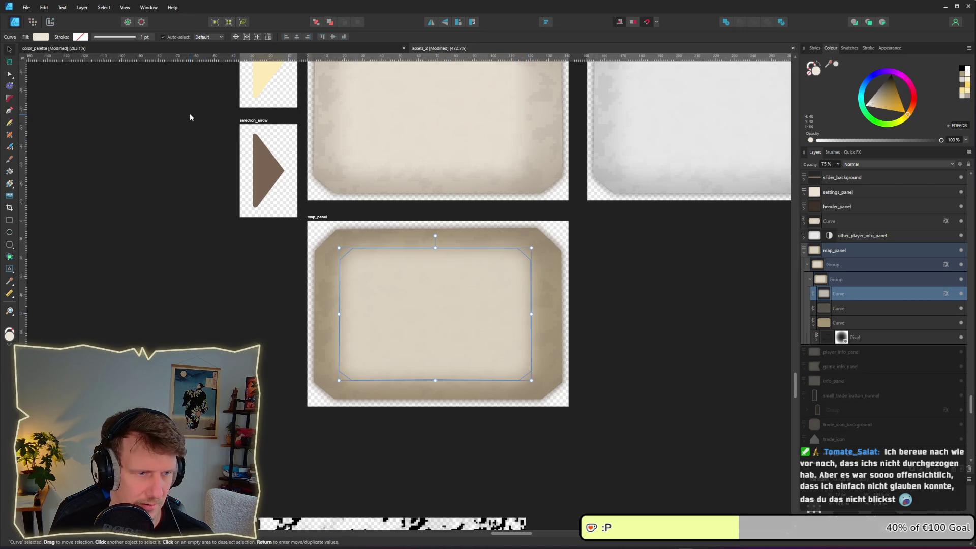
left_click(45, 38)
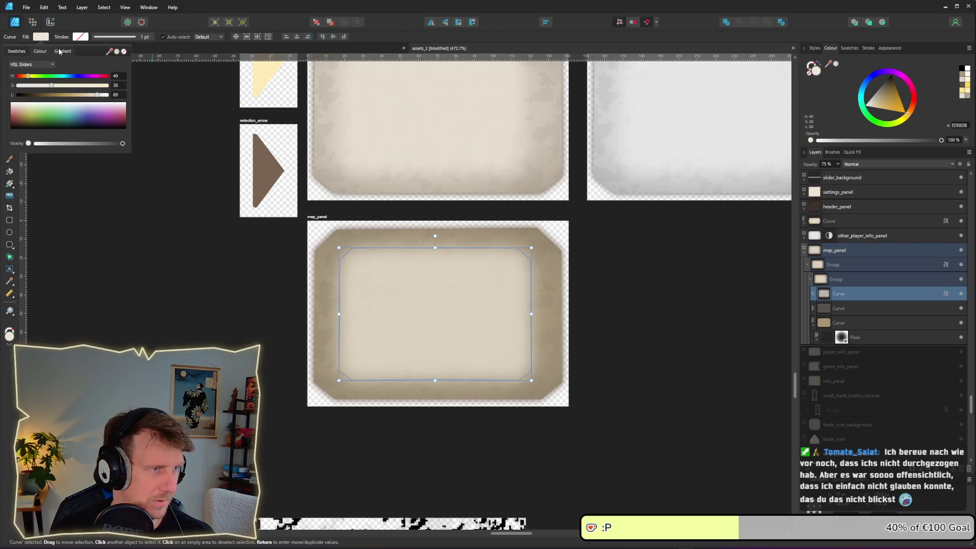
left_click_drag(97, 96, 42, 89)
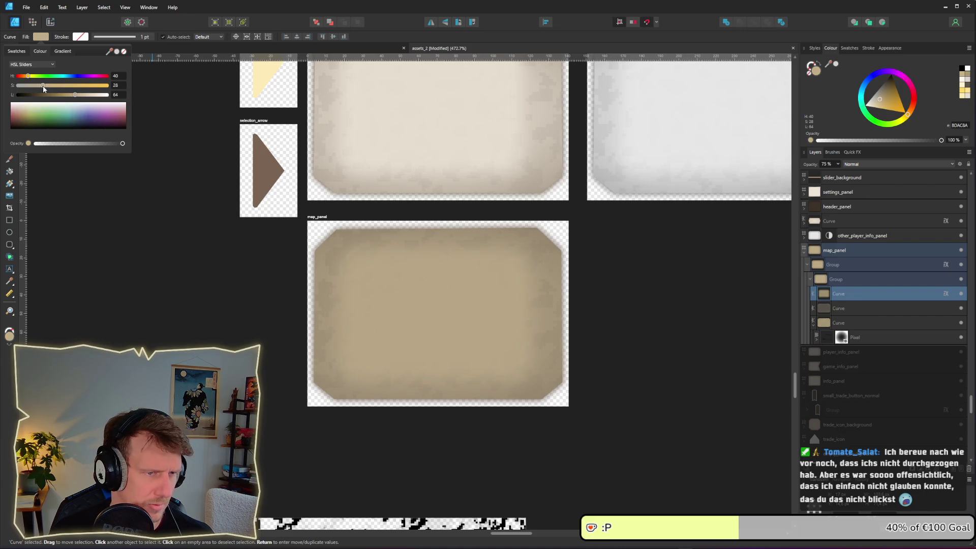
left_click(698, 310)
scroll(693, 310, "down", 8)
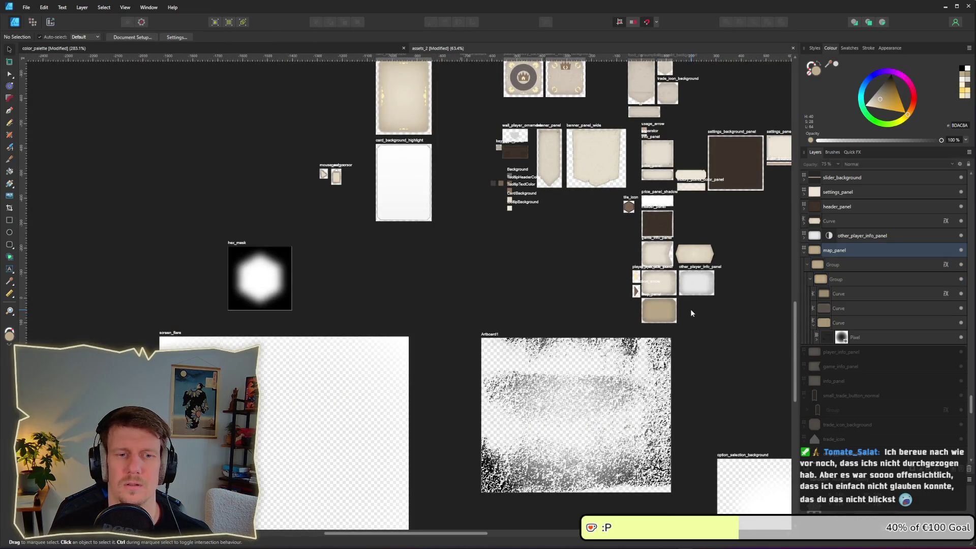
scroll(671, 313, "up", 7)
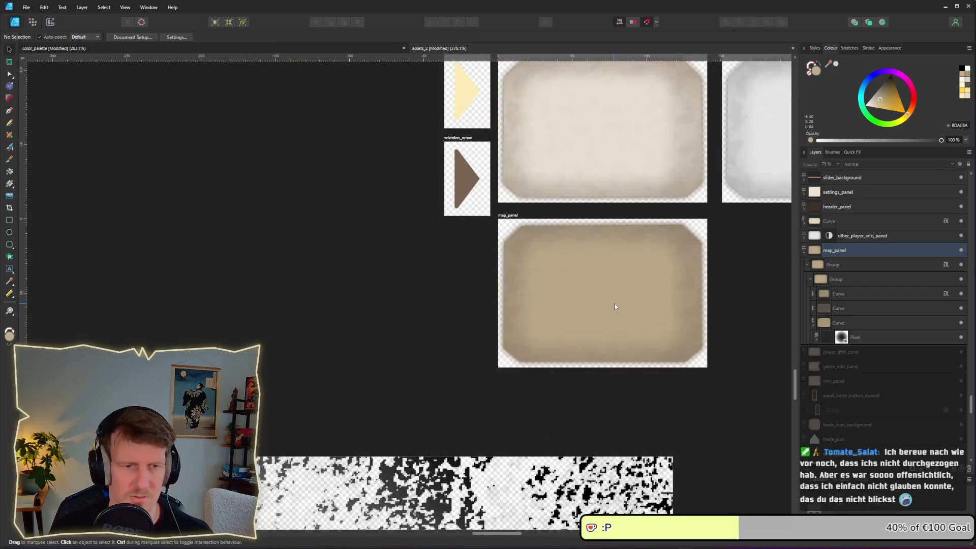
Inside the nested group, make the first and third Curves' fills greyer and less saturated.
left_click(614, 303)
double_click(590, 280)
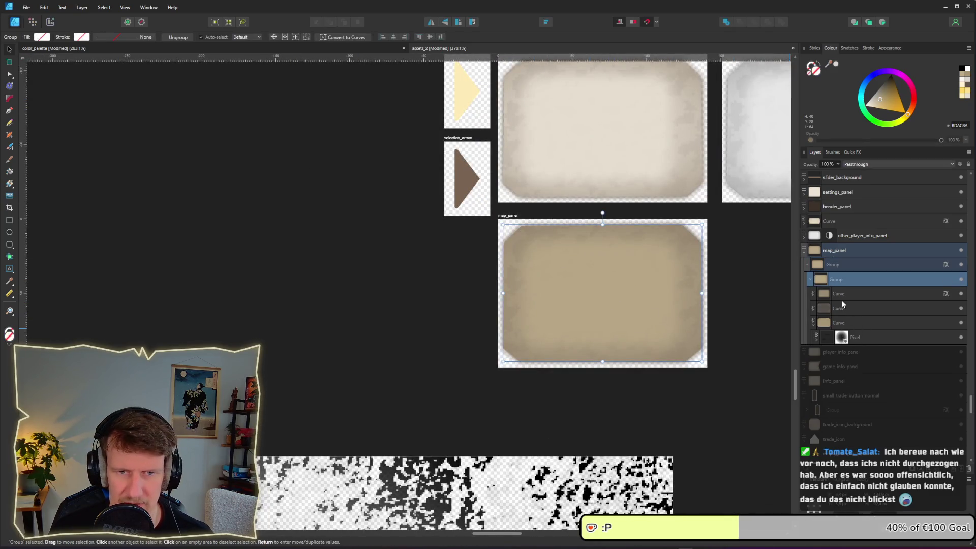
double_click(839, 295)
left_click(41, 36)
left_click_drag(43, 85, 36, 87)
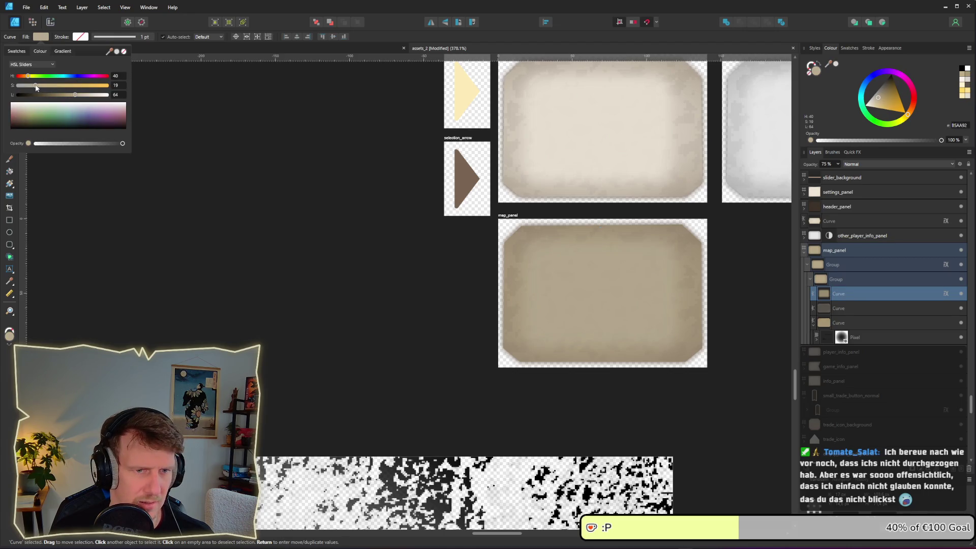
key("alt+bracketleft")
key("alt+bracketleft")
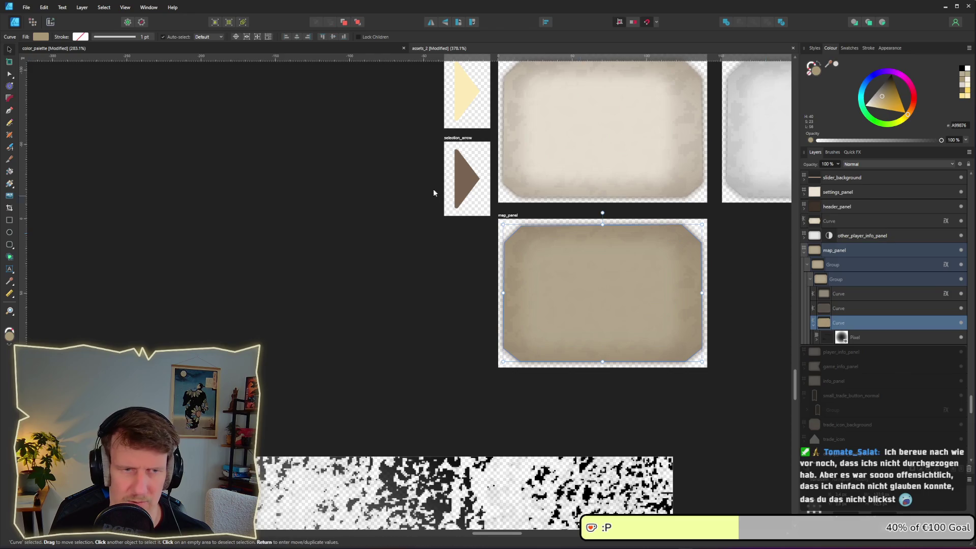
left_click(40, 36)
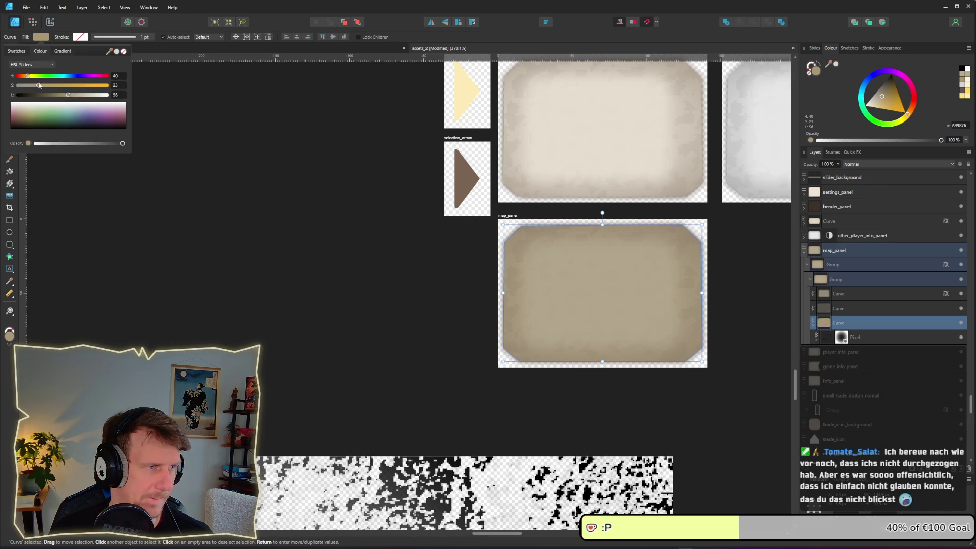
left_click_drag(36, 88, 30, 86)
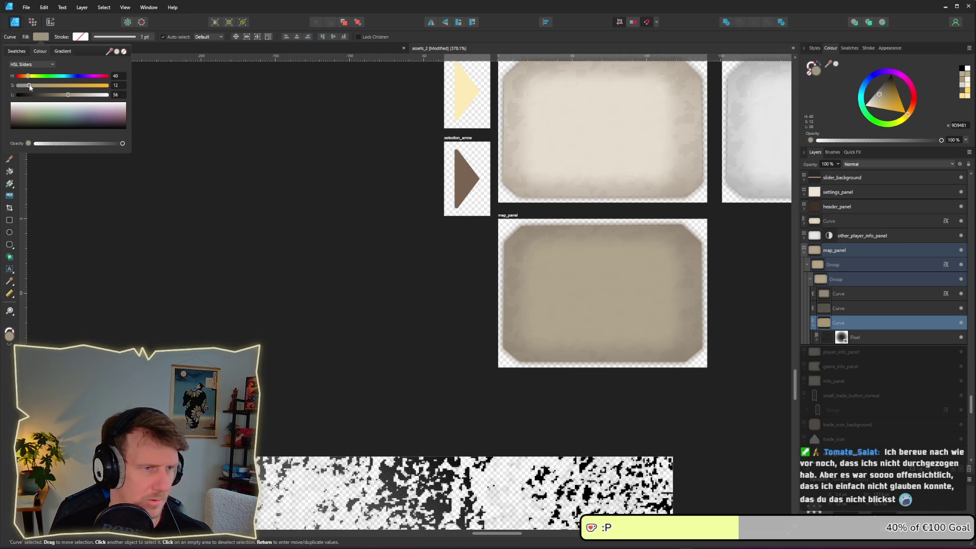
Select the map_panel group and switch to the Export persona.
left_click(271, 239)
scroll(453, 289, "down", 6)
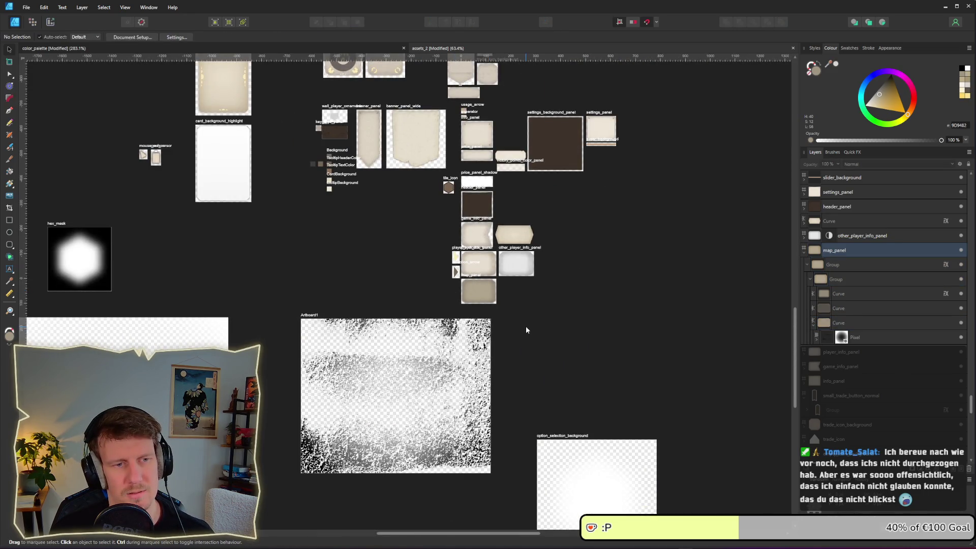
scroll(502, 304, "up", 7)
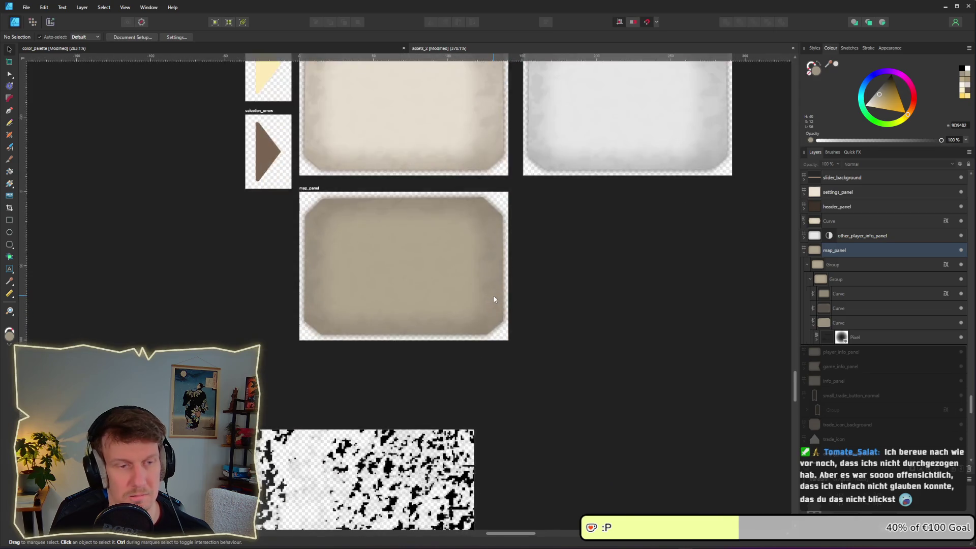
left_click(474, 279)
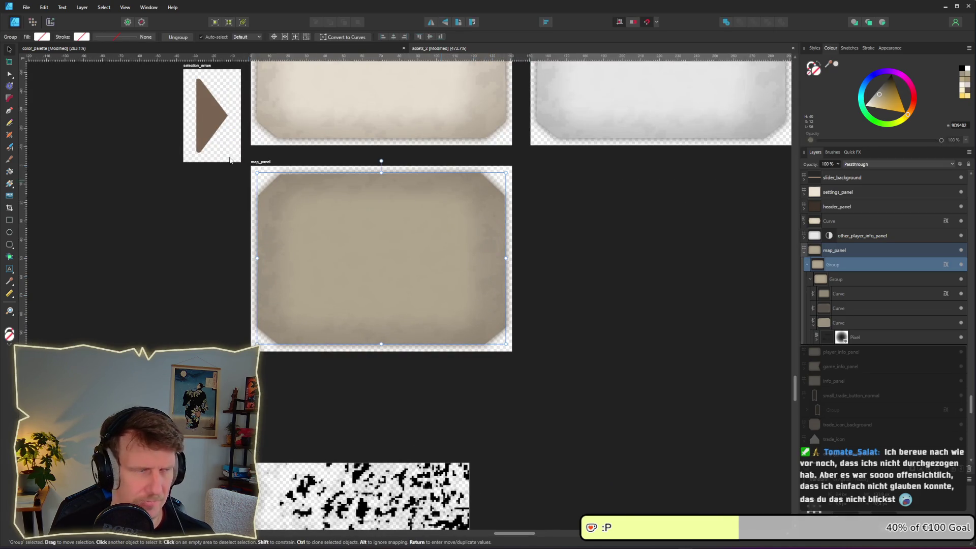
left_click(50, 21)
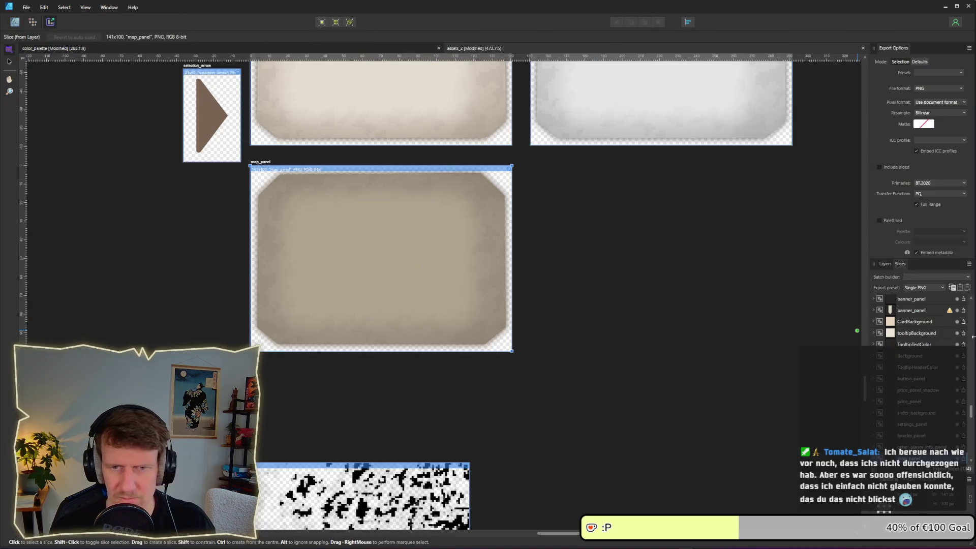
Export the map_panel slice as map_panel.png into the assets folder, then return to Godot.
left_click(509, 168)
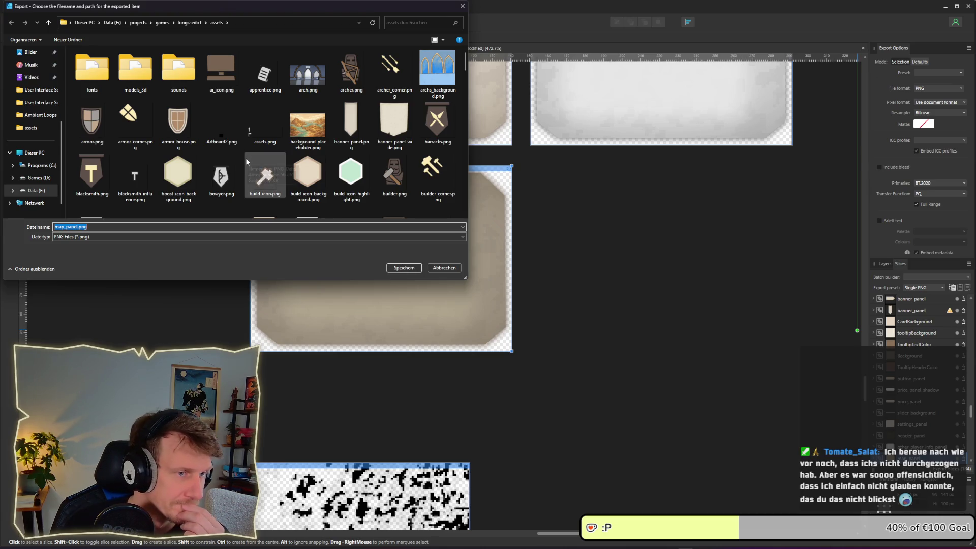
left_click(404, 268)
key("alt+Tab")
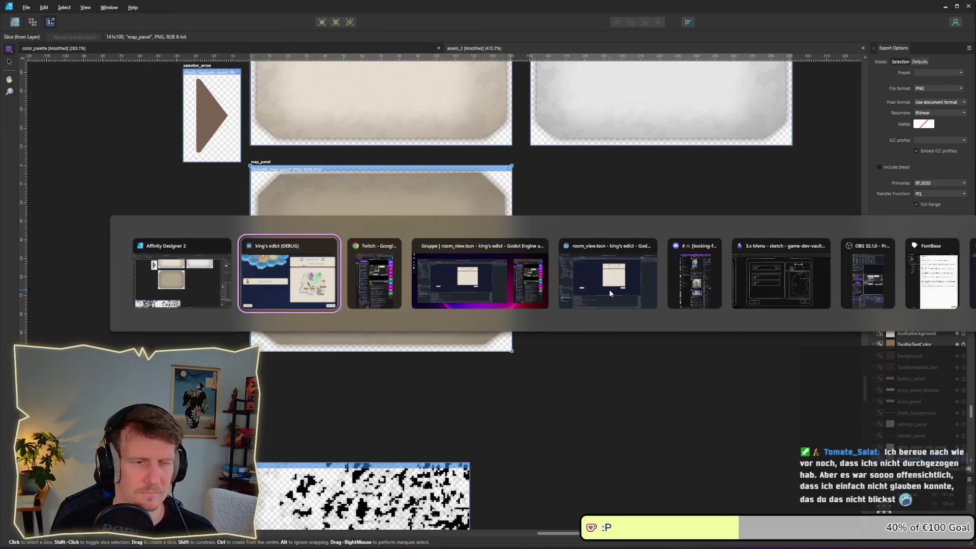
key("alt+Tab")
left_click(610, 286)
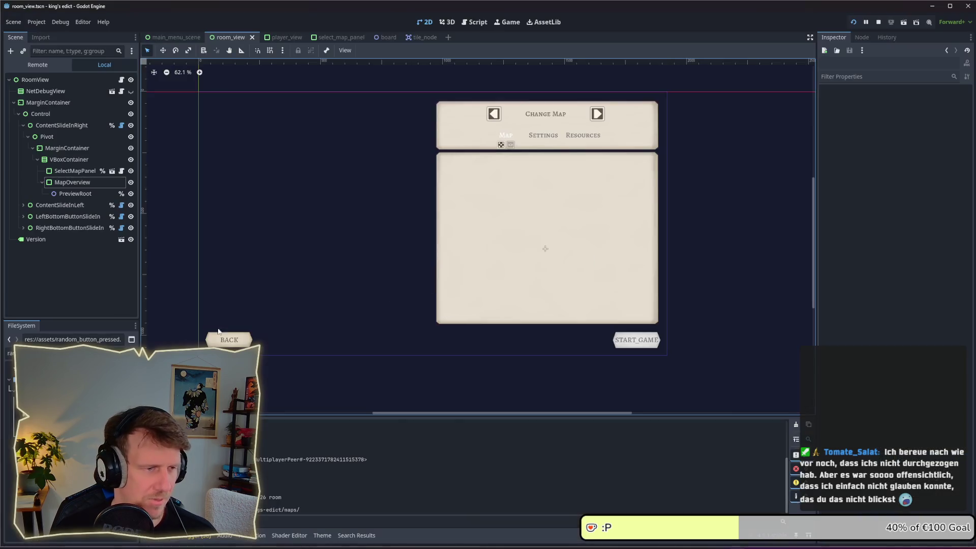
Filter the FileSystem dock for 'de' and open the default.tres theme.
left_click(10, 352)
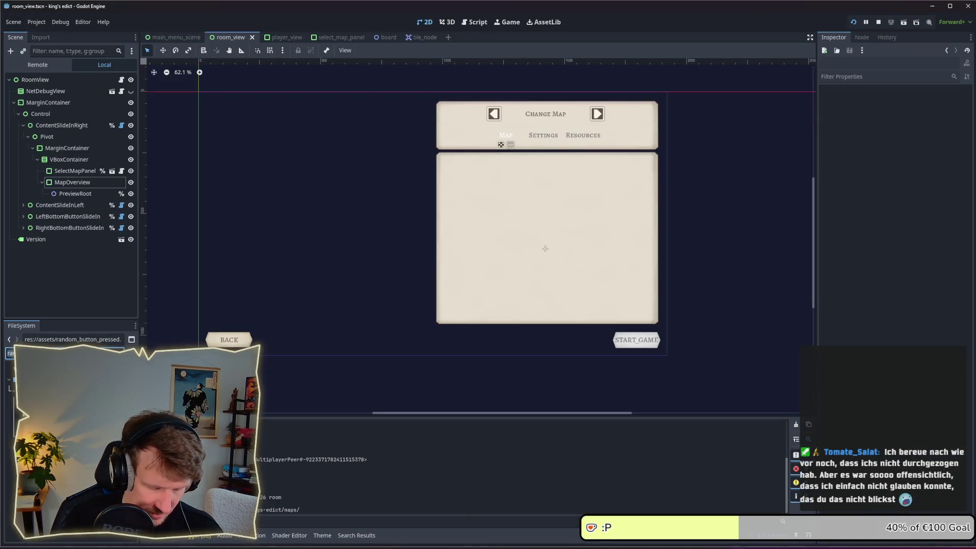
type("de")
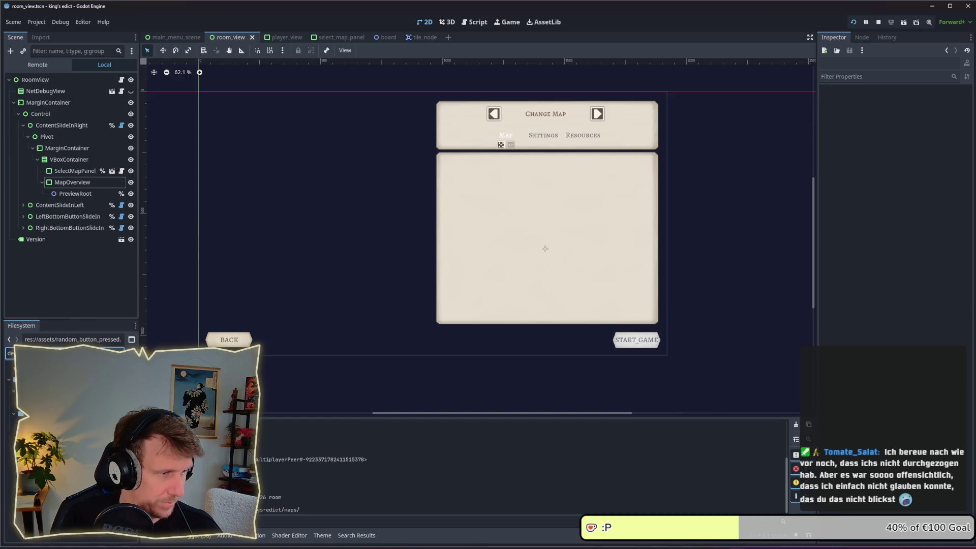
key("Down")
key("Return")
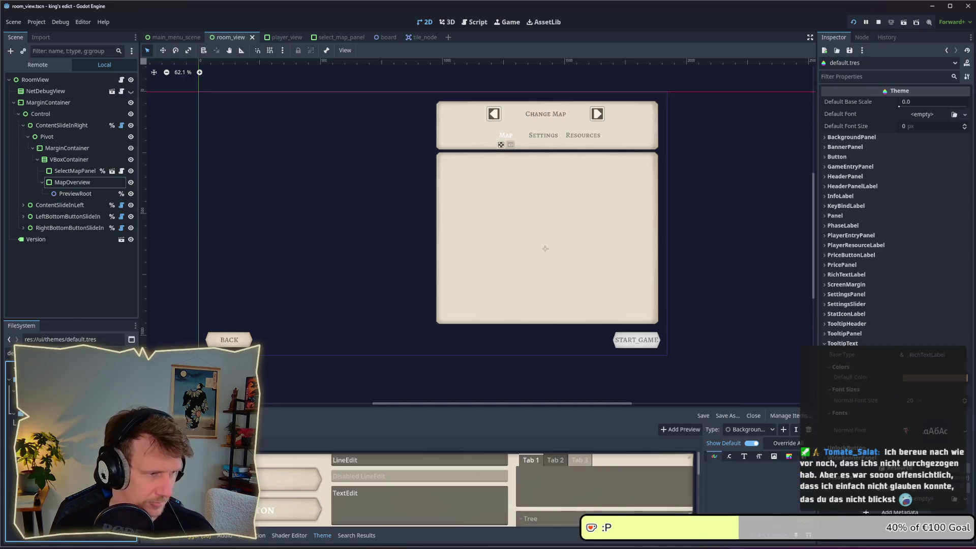
left_click(709, 405)
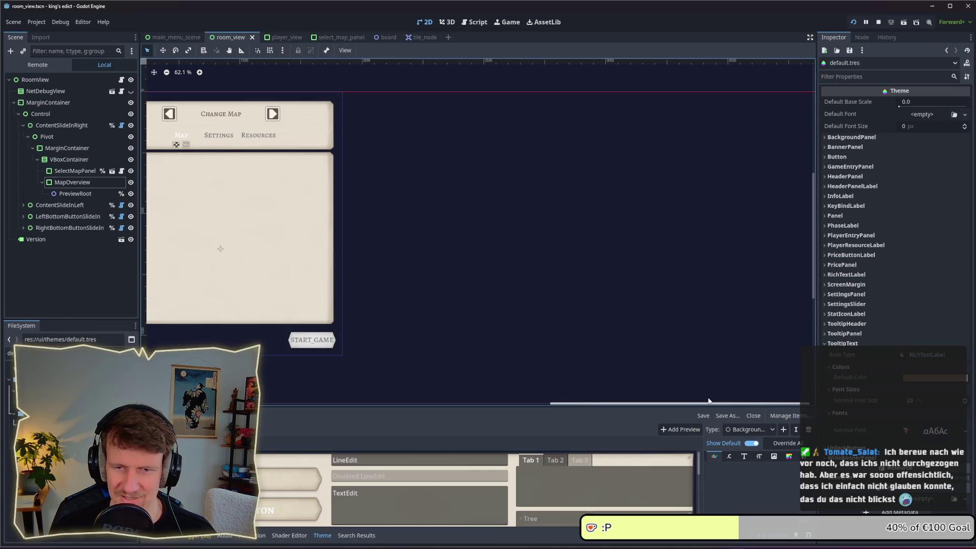
Make the Theme editor panel taller and bring up the Add Item Type dialog.
left_click_drag(536, 407, 533, 331)
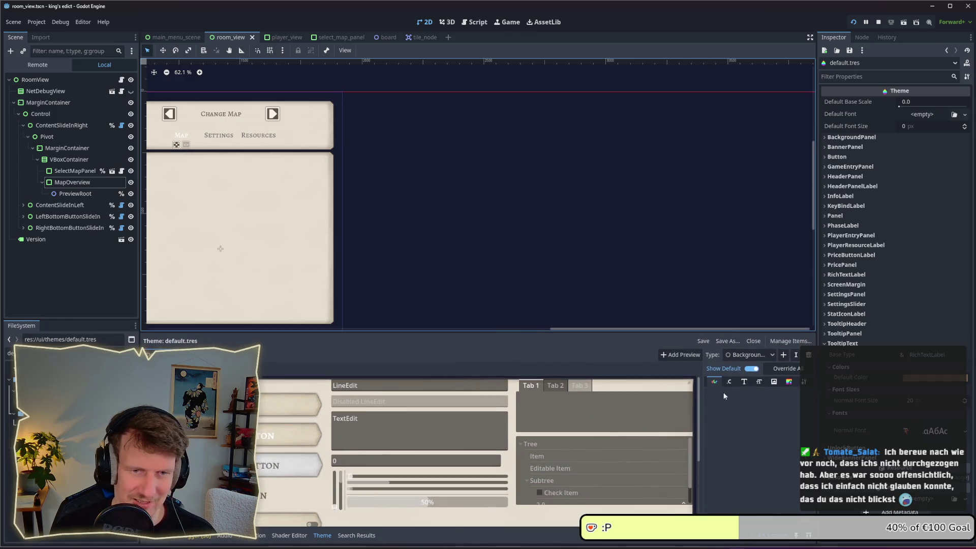
left_click(772, 356)
key("Escape")
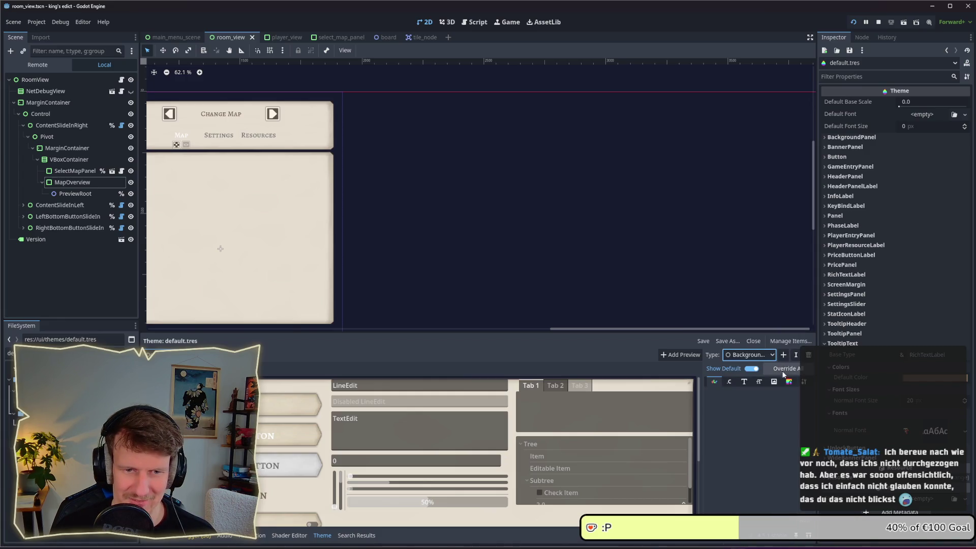
left_click(784, 355)
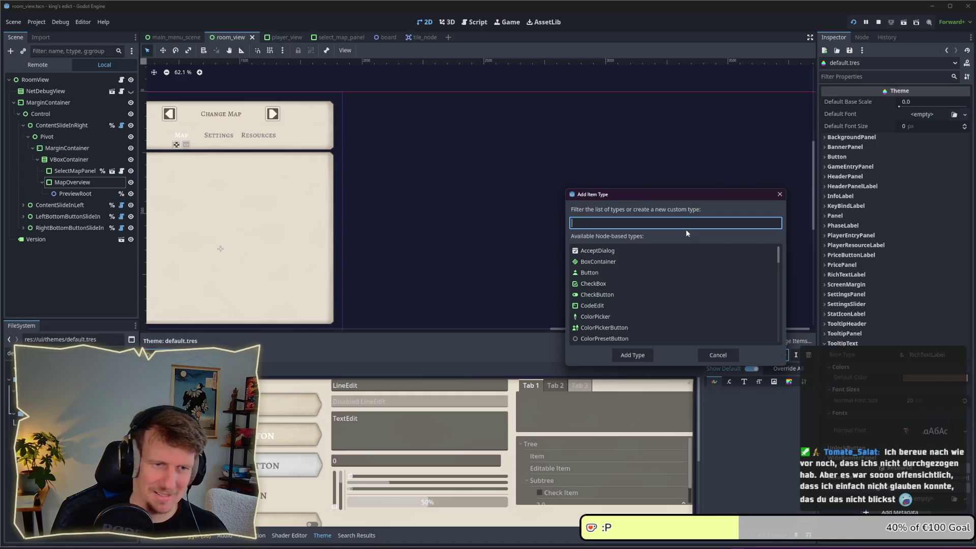
Add PanelContainer and MapPanelContainer item types to the theme.
type("P")
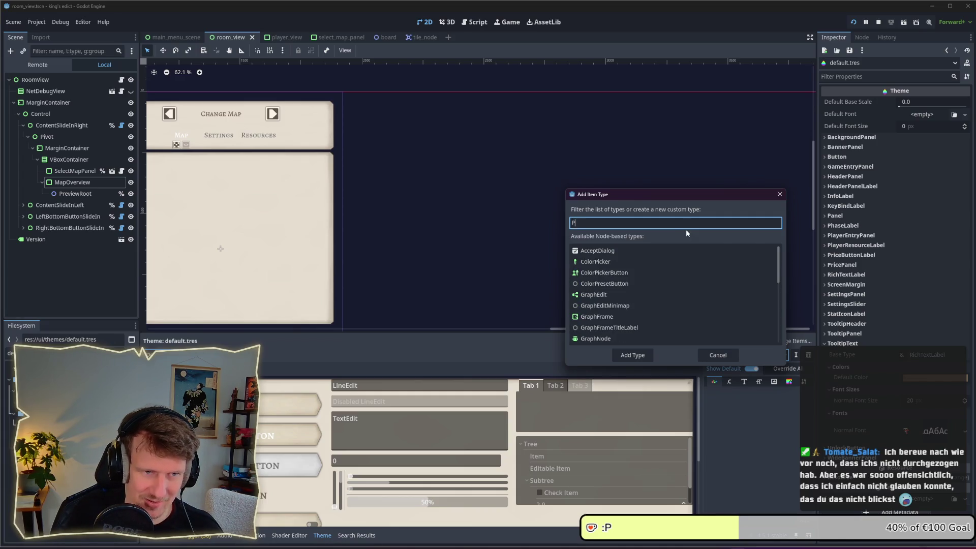
type("anel")
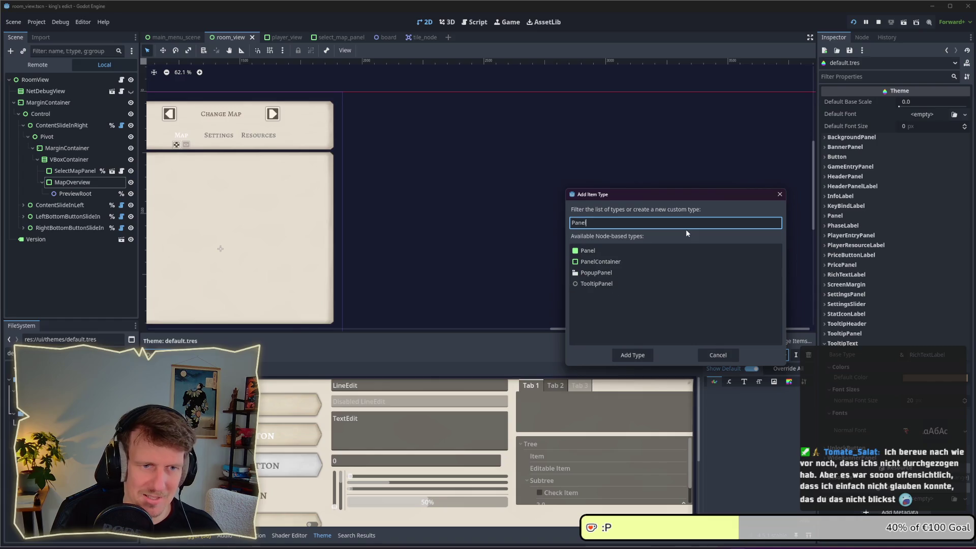
left_click(600, 261)
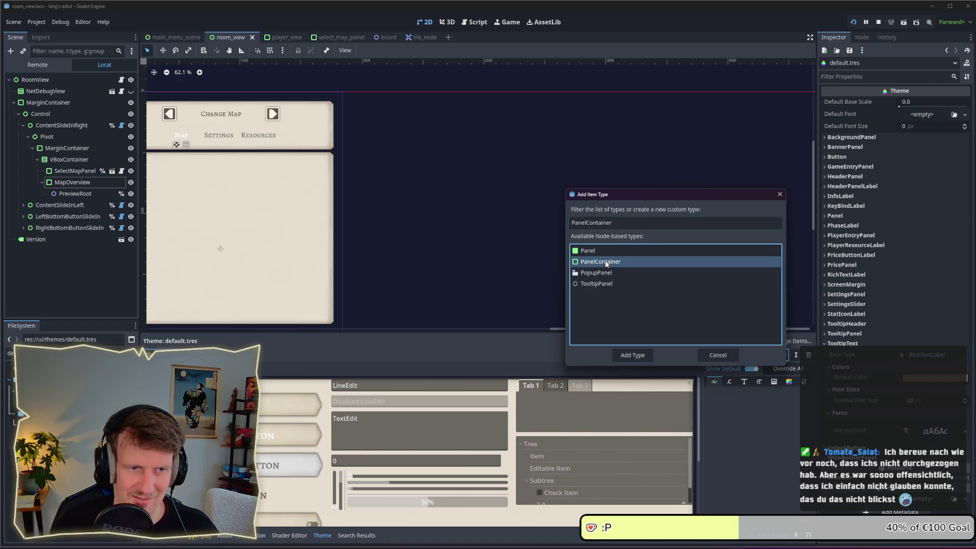
left_click(636, 355)
left_click(804, 382)
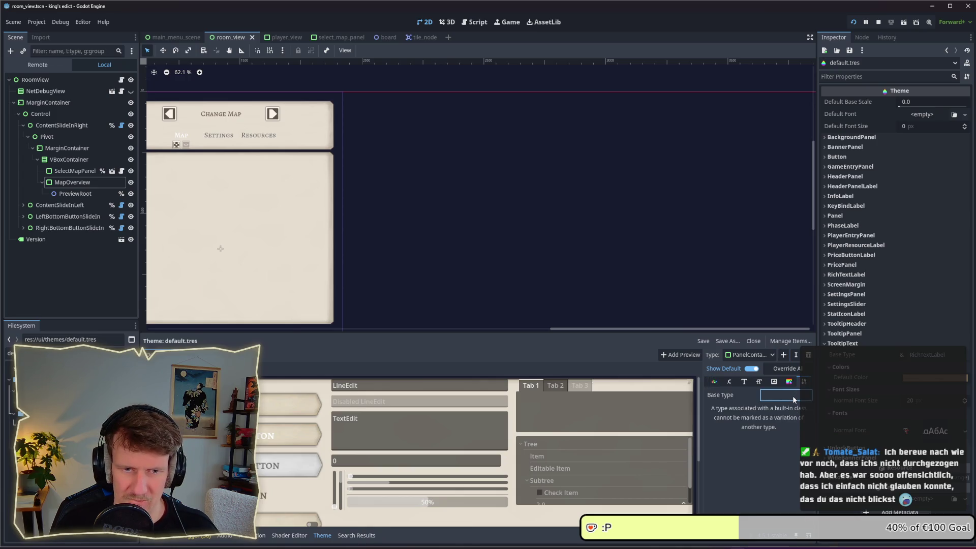
left_click(784, 355)
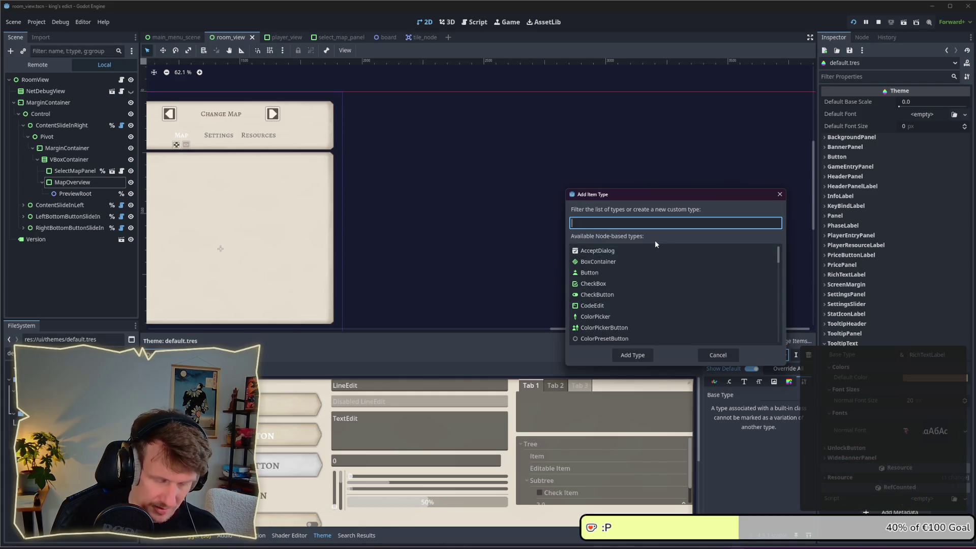
type("MapPanelContainer")
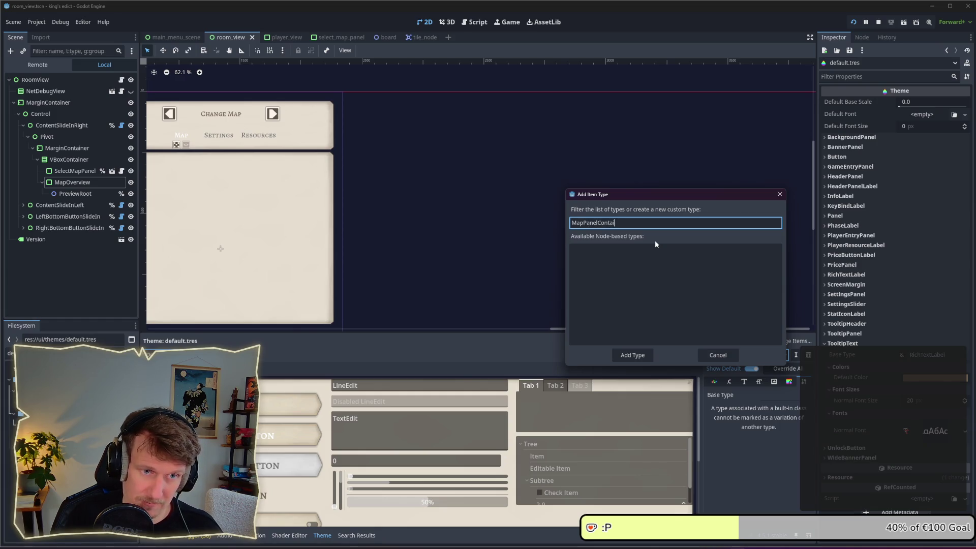
left_click(642, 356)
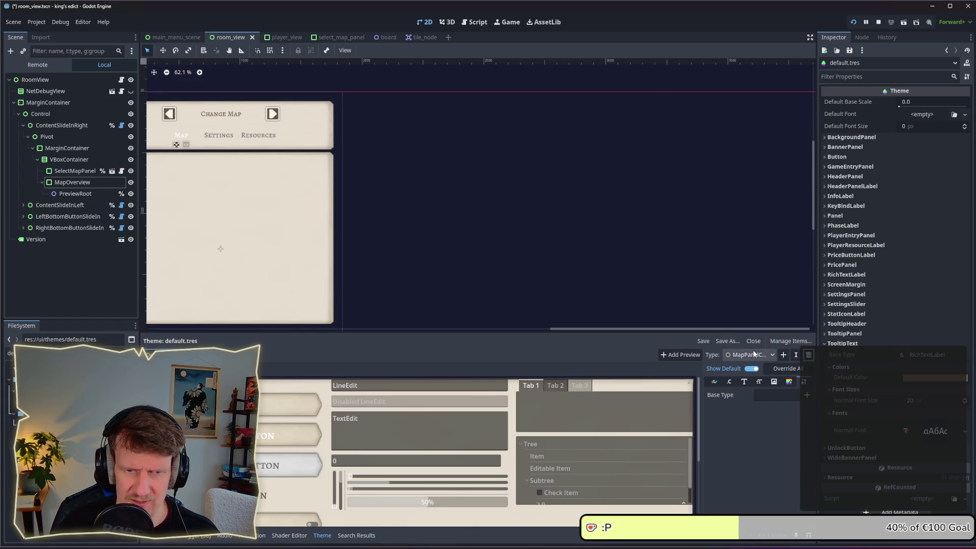
Add a MapPanel type based on PanelContainer and show its StyleBox items.
left_click(782, 356)
type("MapPanel")
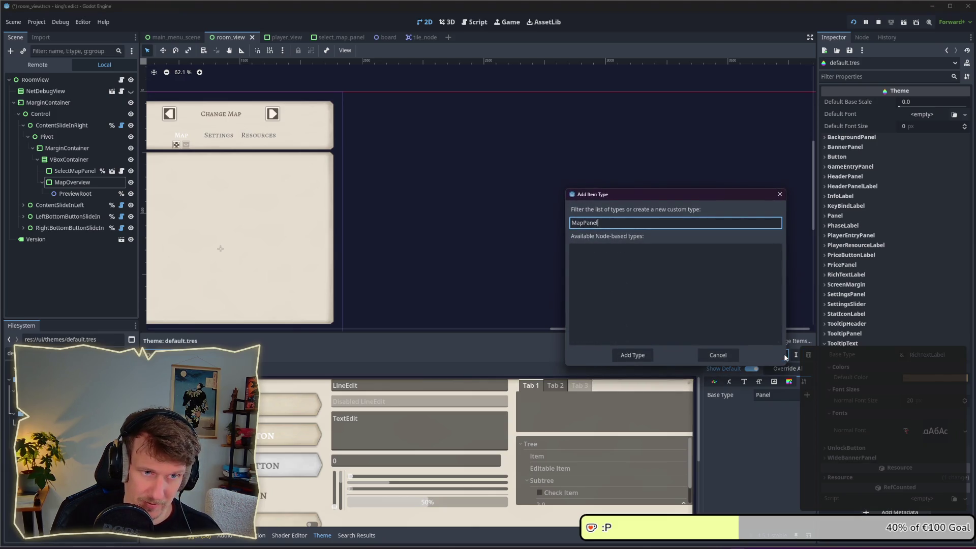
key("Return")
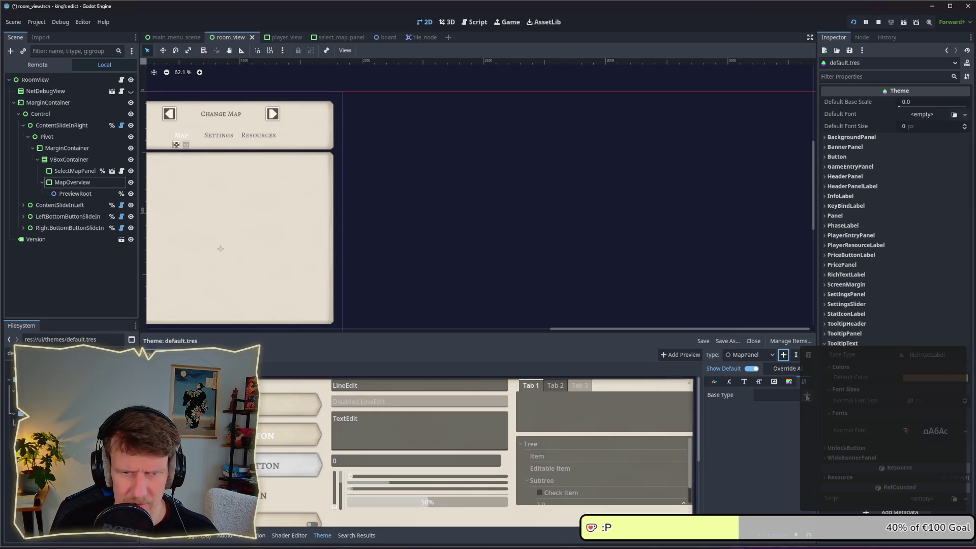
left_click(807, 396)
type("Panel")
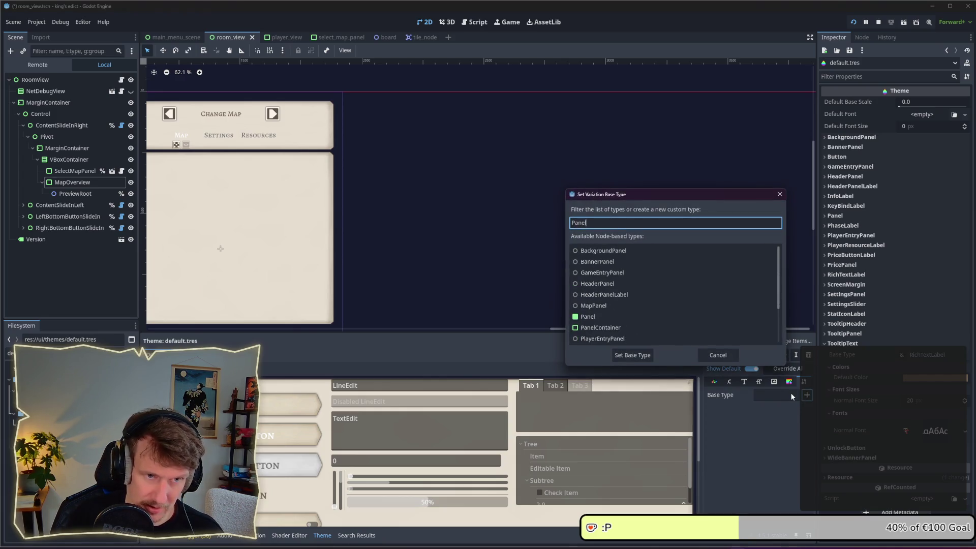
left_click(661, 327)
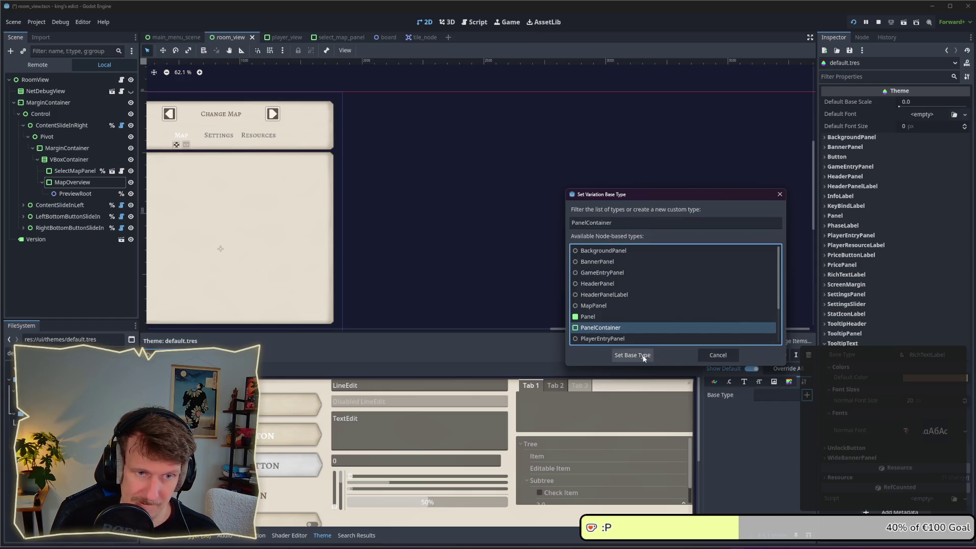
left_click(644, 357)
left_click(789, 384)
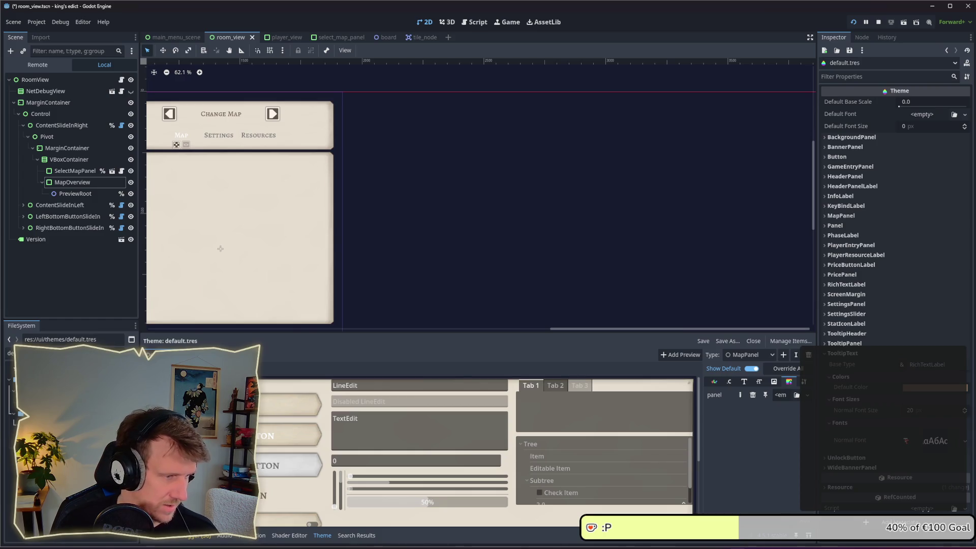
left_click(61, 353)
Duplicate player_entry_style_box.tres as map_style_box.tres.
type("defaultslider")
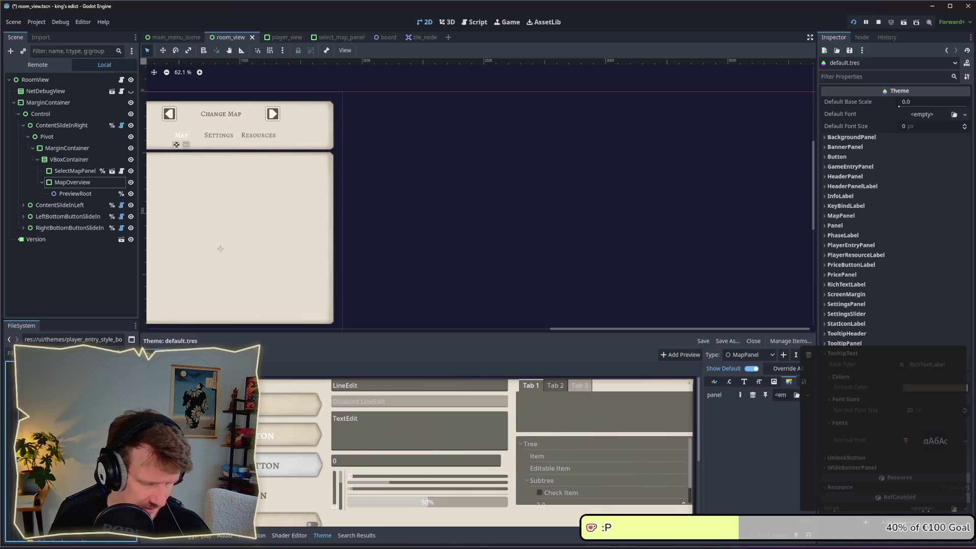
key("ctrl+d")
key("Home")
key("Delete")
key("Delete")
key("Delete")
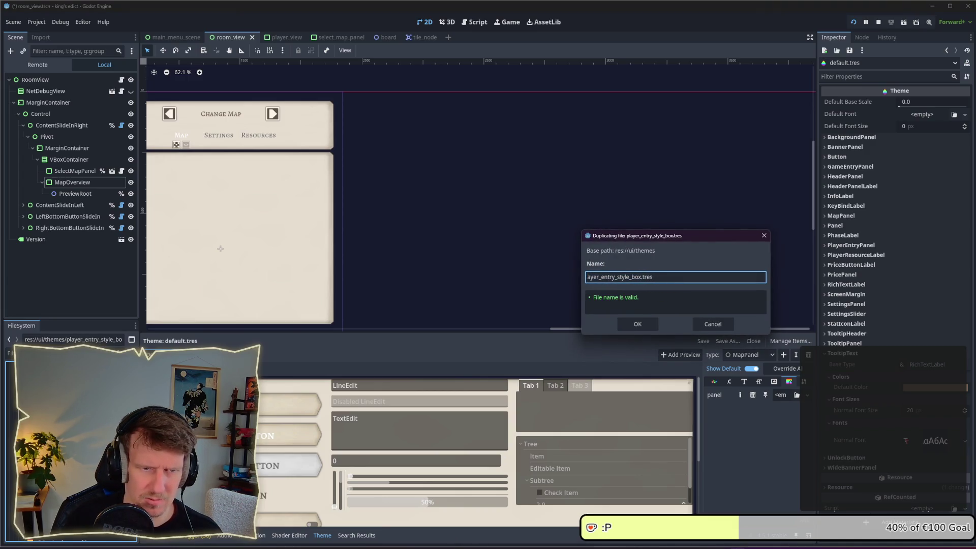
key("Delete")
key("Delete")
key("Delete")
type("map")
key("Return")
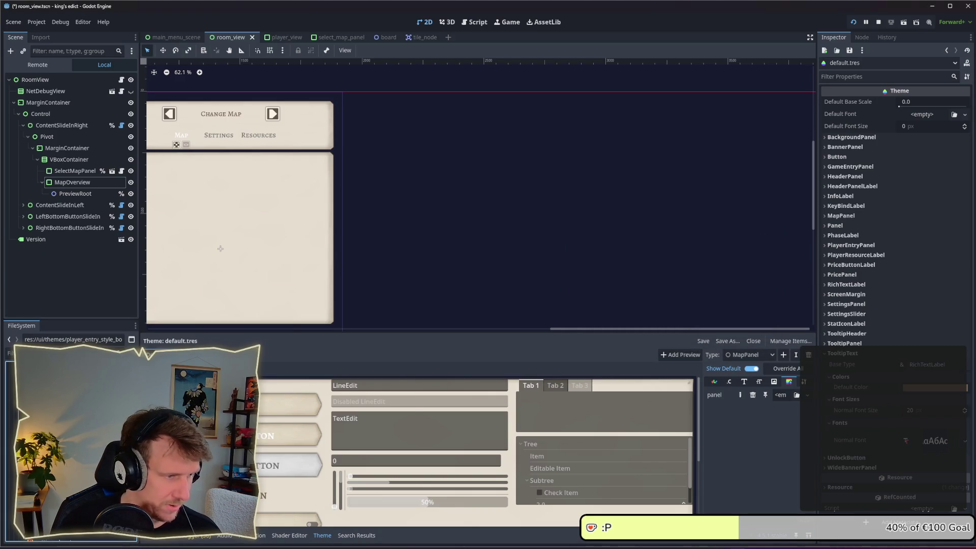
Assign map_style_box.tres to MapPanel's panel slot, texture it with map_panel.png, and save.
type("ma")
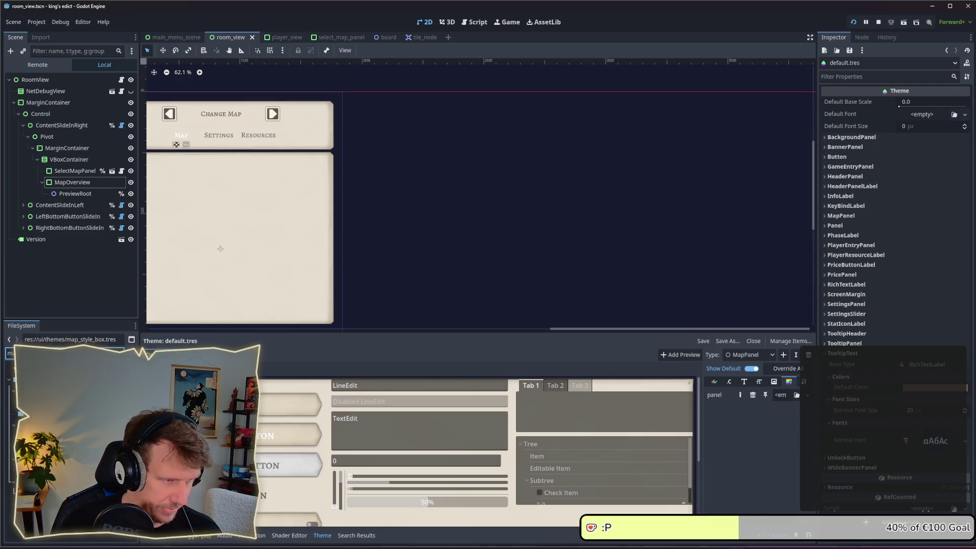
mouse_move(23, 414)
left_mouse_down()
mouse_move(458, 422)
mouse_move(846, 389)
mouse_move(784, 400)
left_mouse_up()
left_click(791, 395)
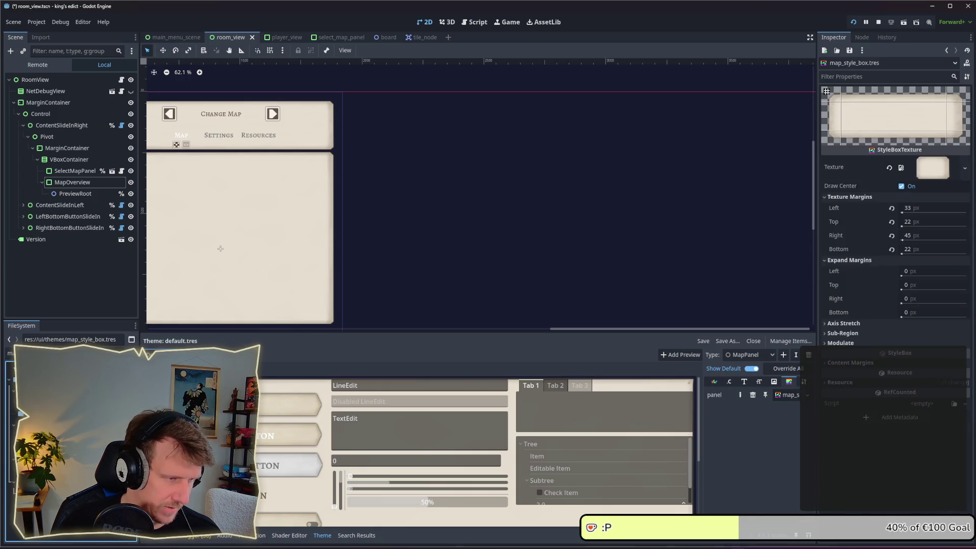
mouse_move(31, 402)
left_mouse_down()
mouse_move(152, 386)
mouse_move(910, 208)
mouse_move(933, 168)
left_mouse_up()
key("ctrl+s")
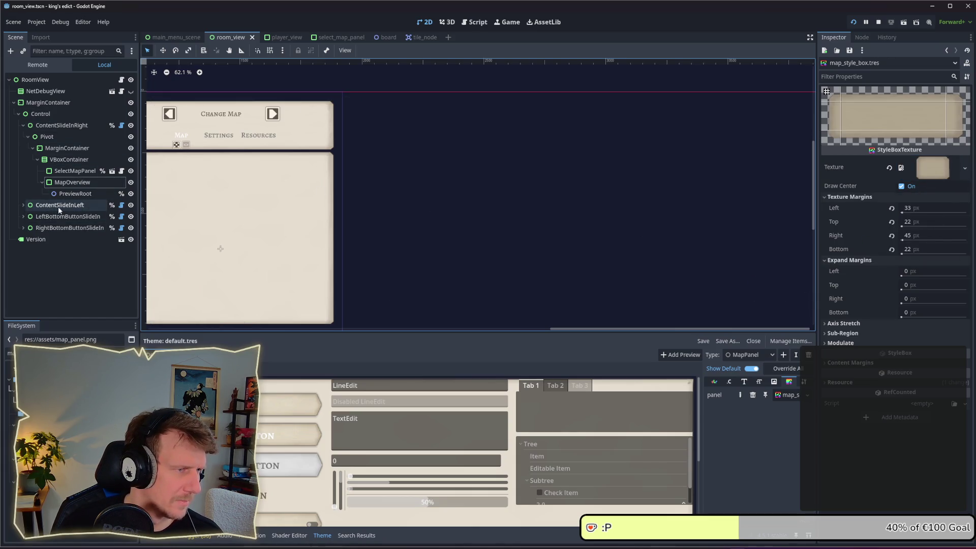
left_click(72, 182)
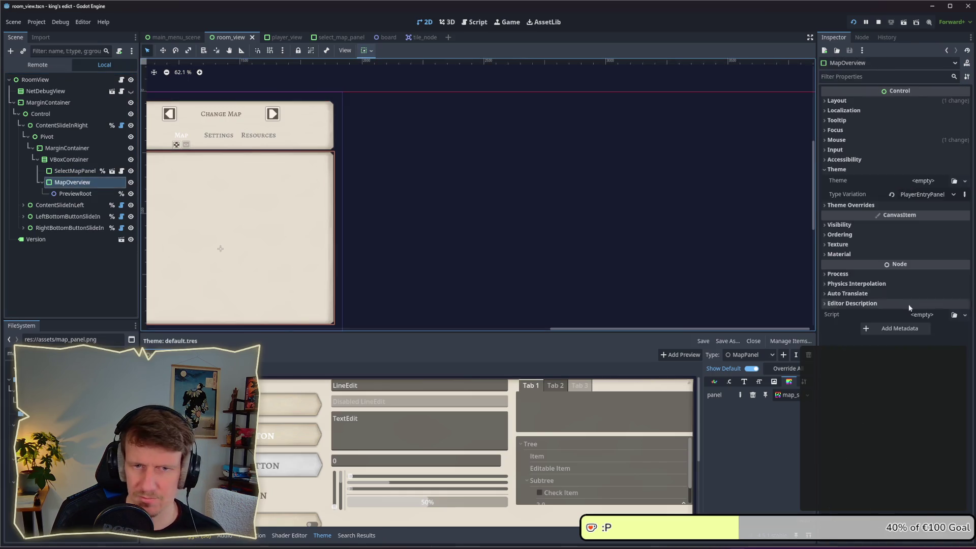
Set MapOverview's Type Variation to MapPanel and pan the viewport to check the new texture.
left_click(954, 196)
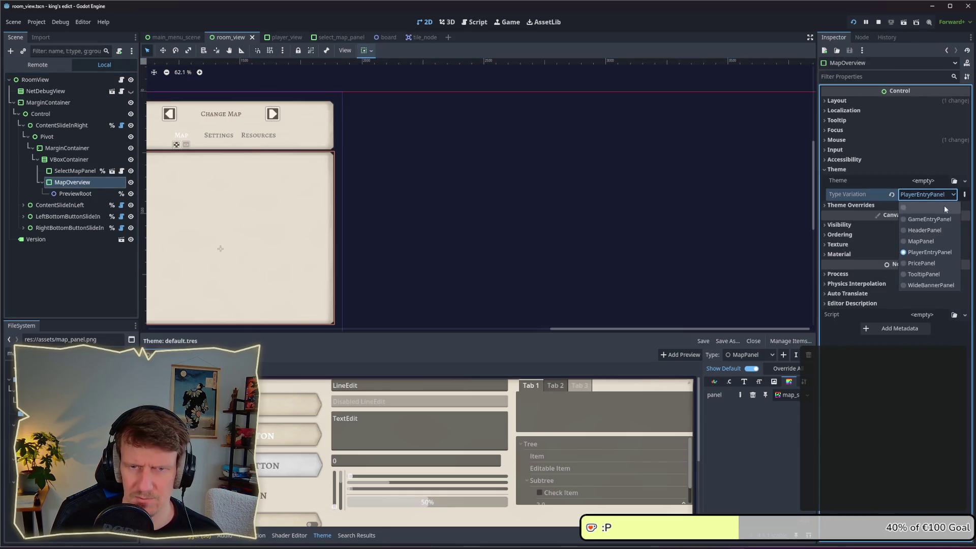
left_click(935, 242)
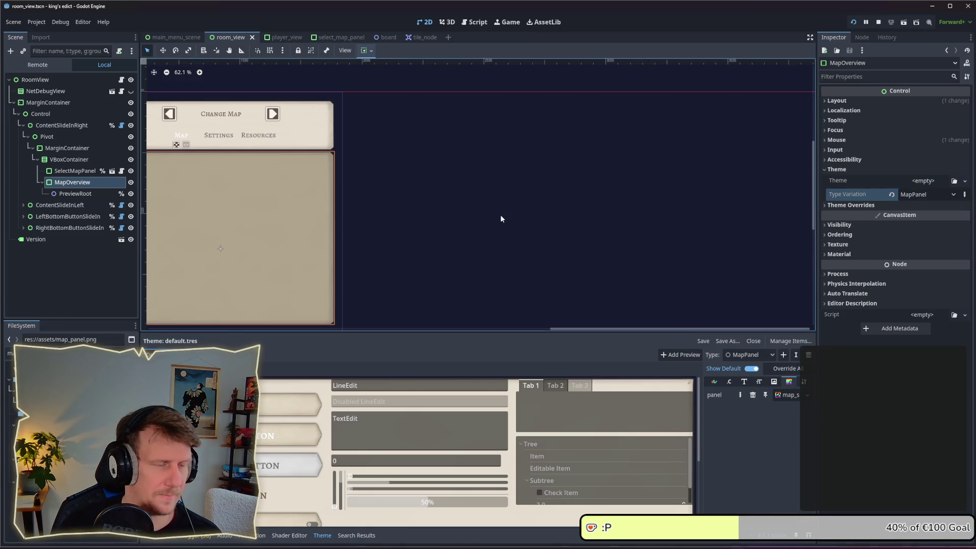
scroll(509, 203, "left", 5)
scroll(604, 191, "down", 3)
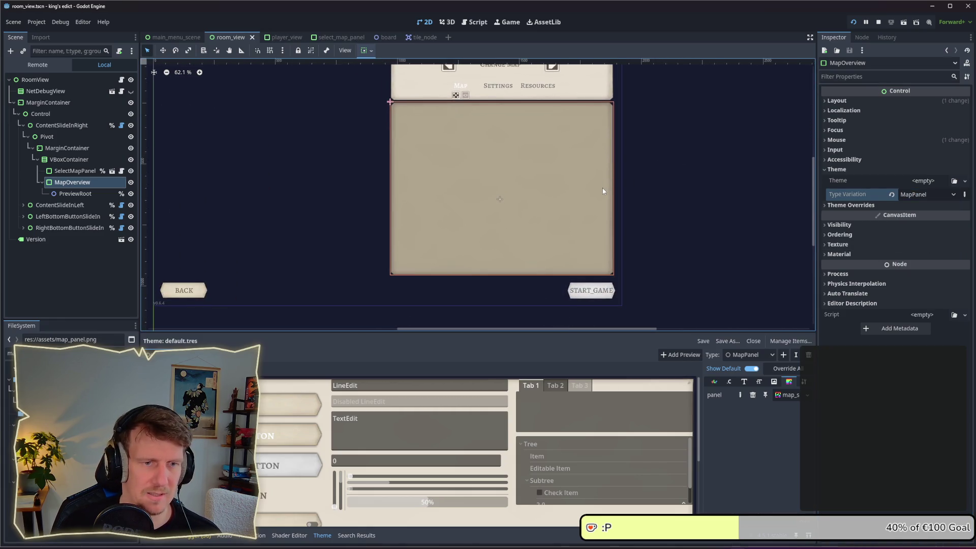
scroll(602, 187, "down", 2)
scroll(572, 190, "up", 2)
scroll(580, 191, "down", 2)
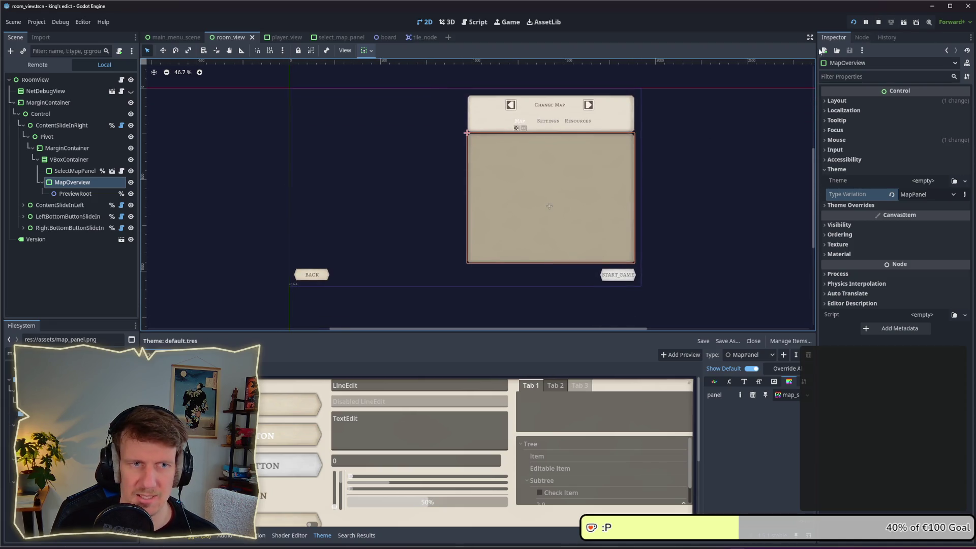
key("alt+Tab")
key("alt+Tab")
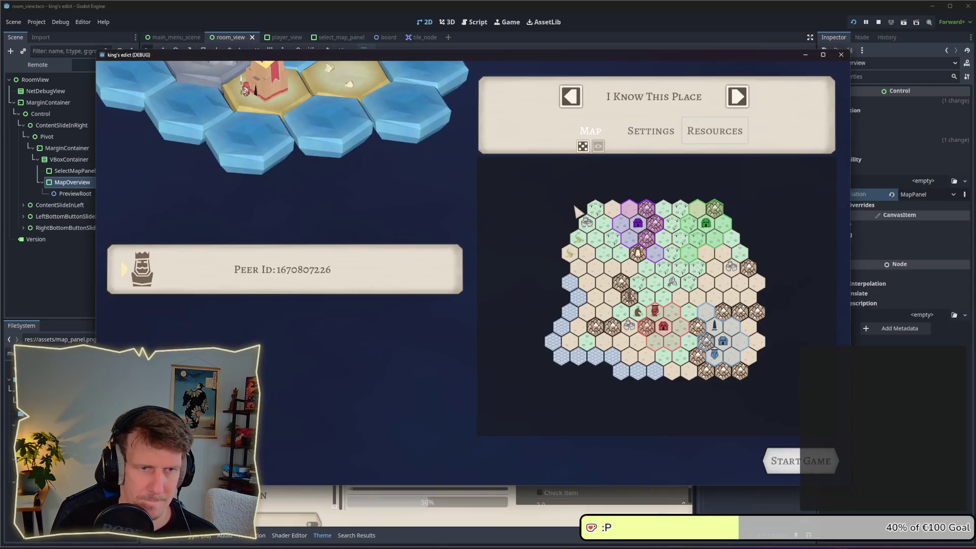
Restart the game and go through Multiplayer and Create Game to view the restyled map panel.
left_click(879, 22)
left_click(853, 22)
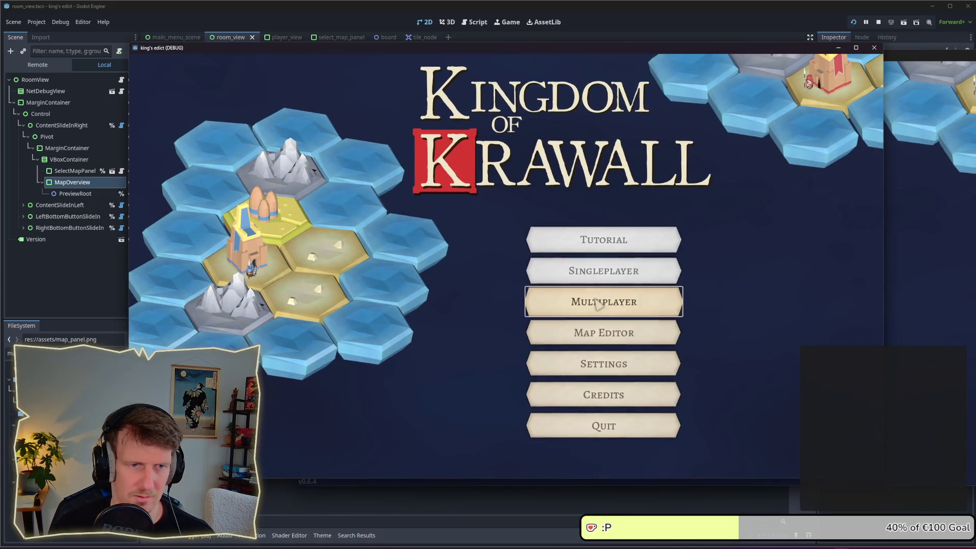
left_click(598, 301)
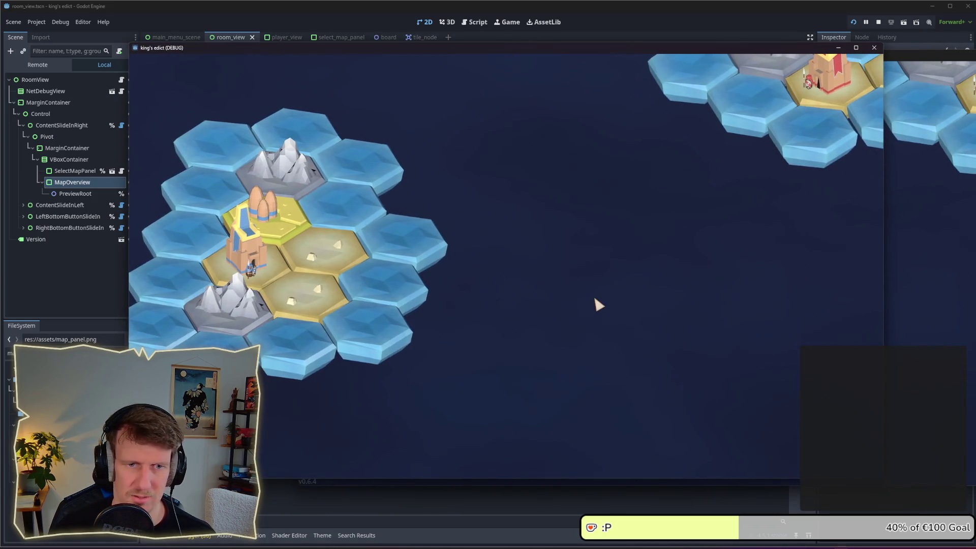
left_click(822, 452)
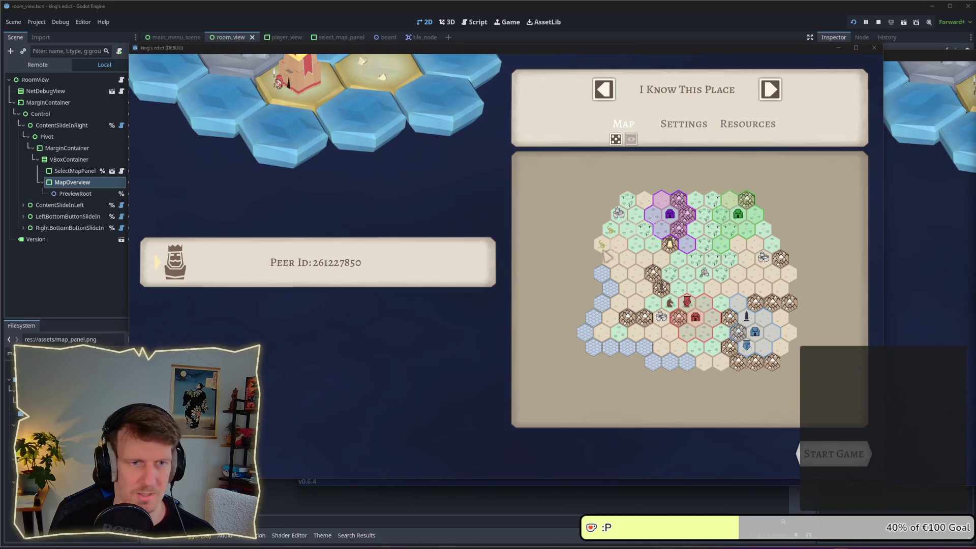
key("alt+Tab")
key("alt+Tab")
key("alt+Tab")
key("alt+Tab")
Lower saturation and lightness of map_panel's inner and outer fills to a dark brown-grey.
left_click(15, 22)
left_click(401, 261)
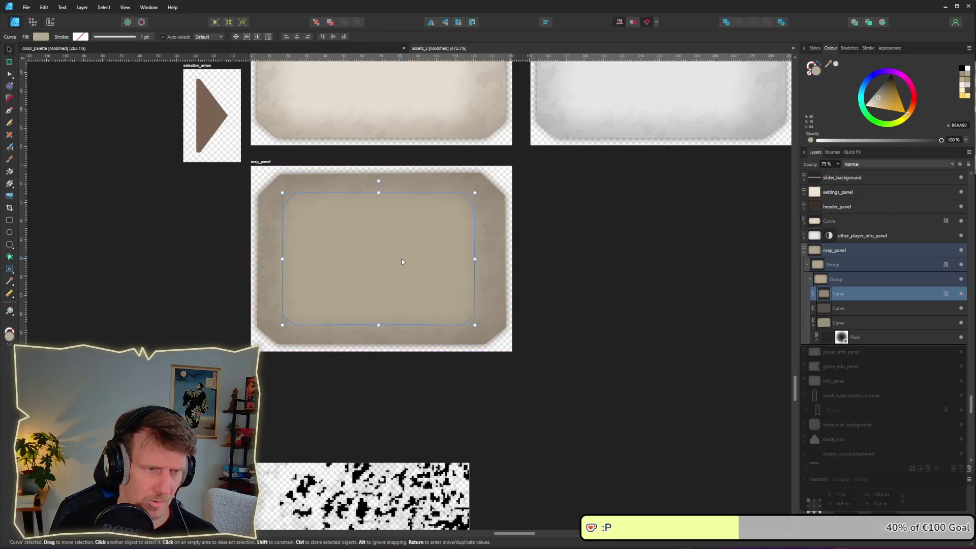
left_click(40, 36)
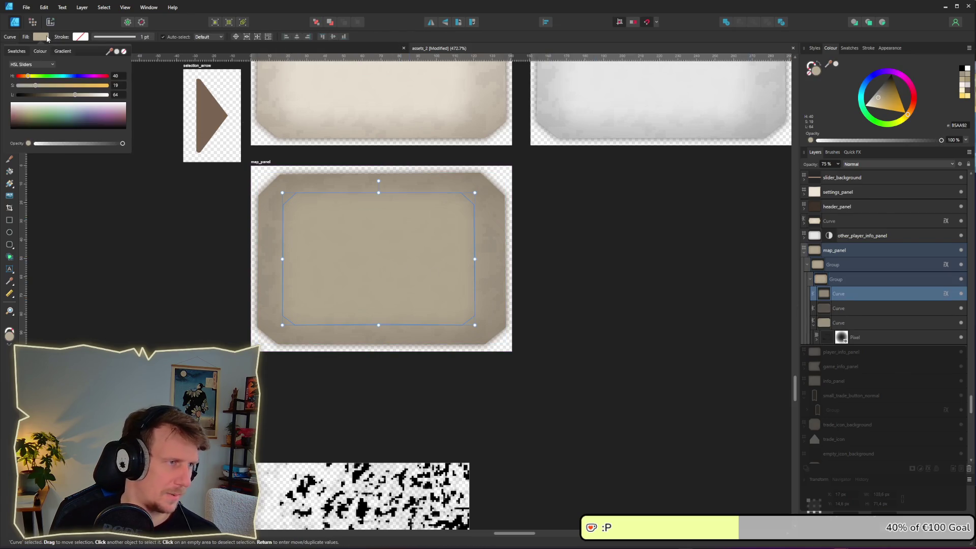
left_click_drag(34, 85, 26, 88)
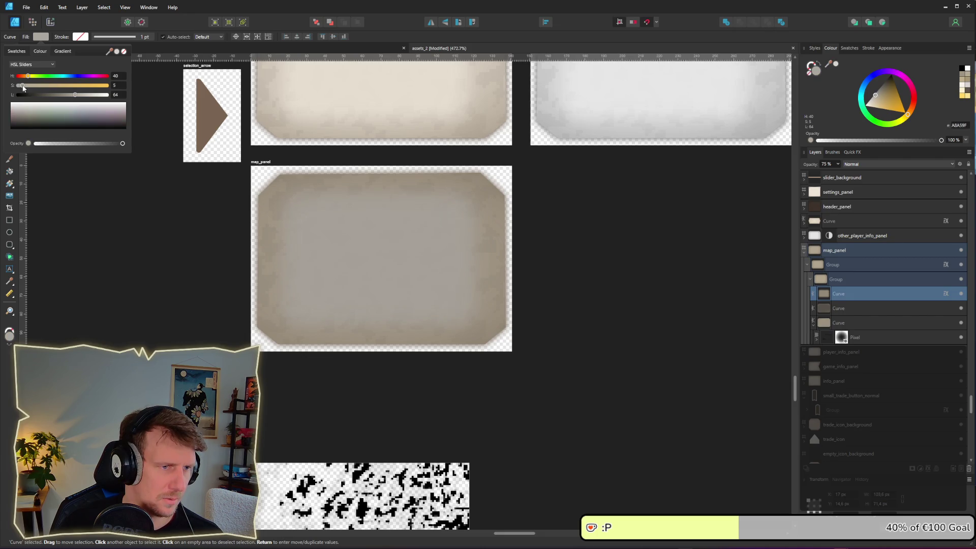
left_click_drag(75, 95, 59, 98)
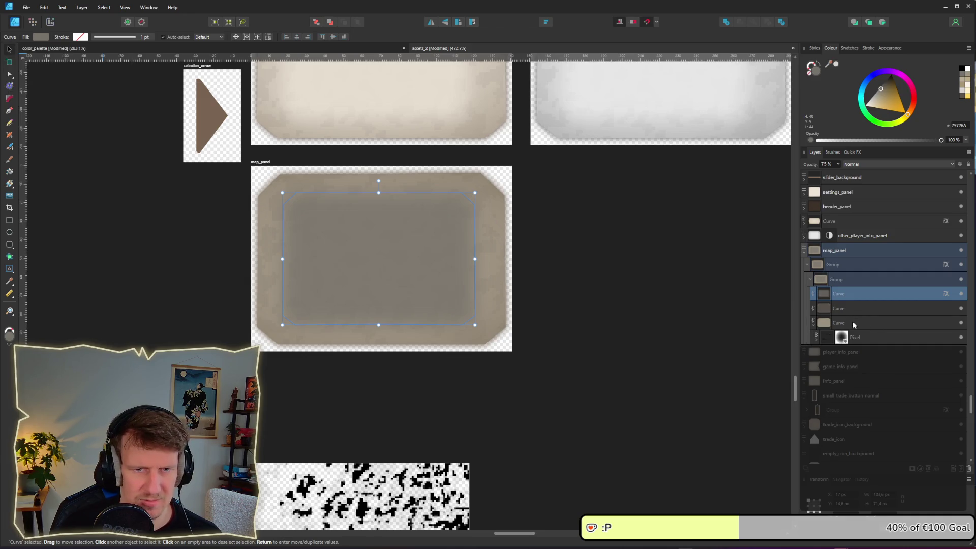
left_click(853, 322)
left_click_drag(66, 97, 37, 98)
Export the darkened map_panel slice as map_panel.png and return to the Godot editor.
left_click(596, 241)
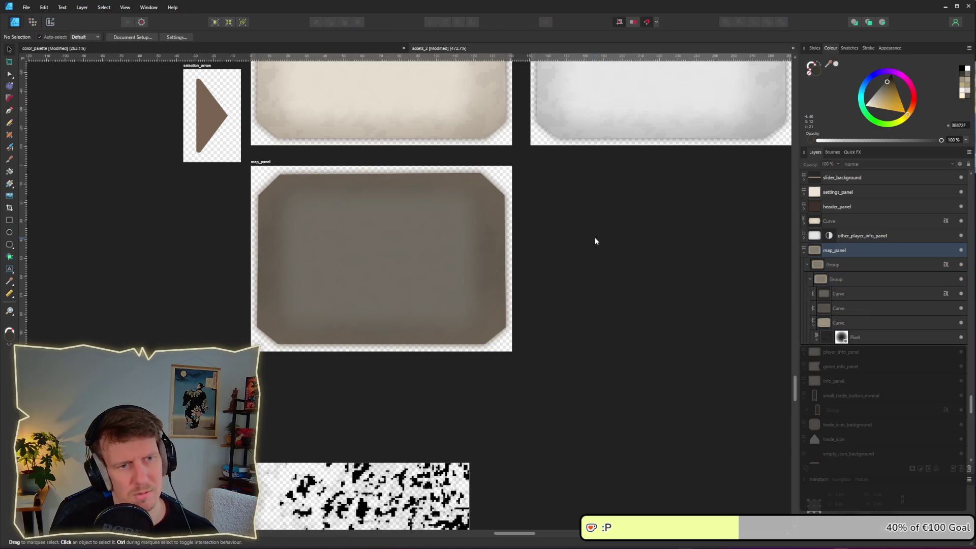
key("ctrl+3")
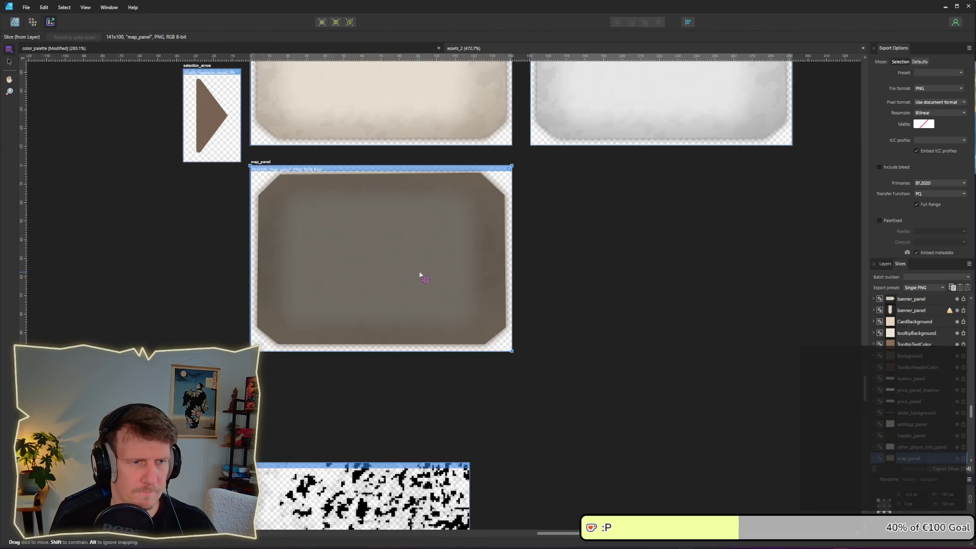
left_click(449, 266)
key("alt+Tab")
key("alt+Tab")
key("alt+Tab")
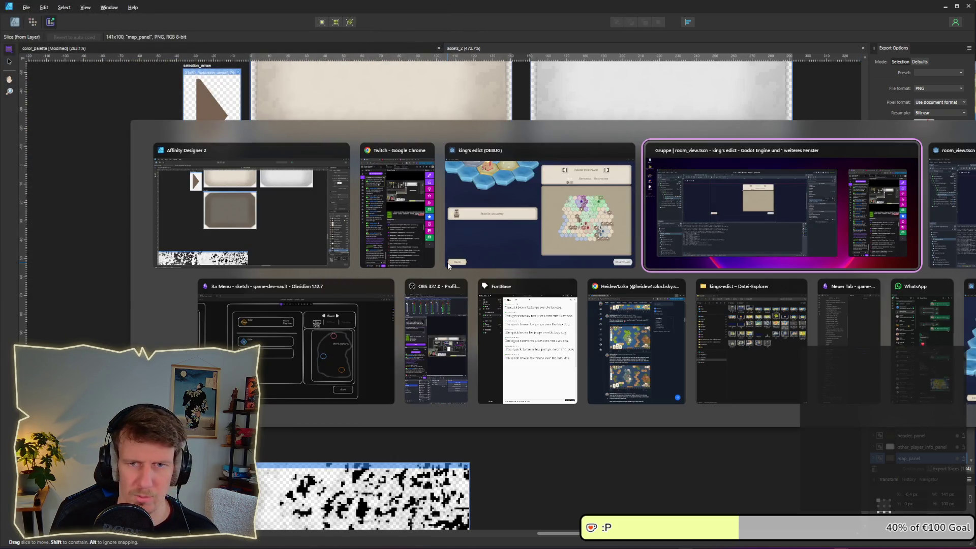
key("alt+Tab")
key("alt+Tab")
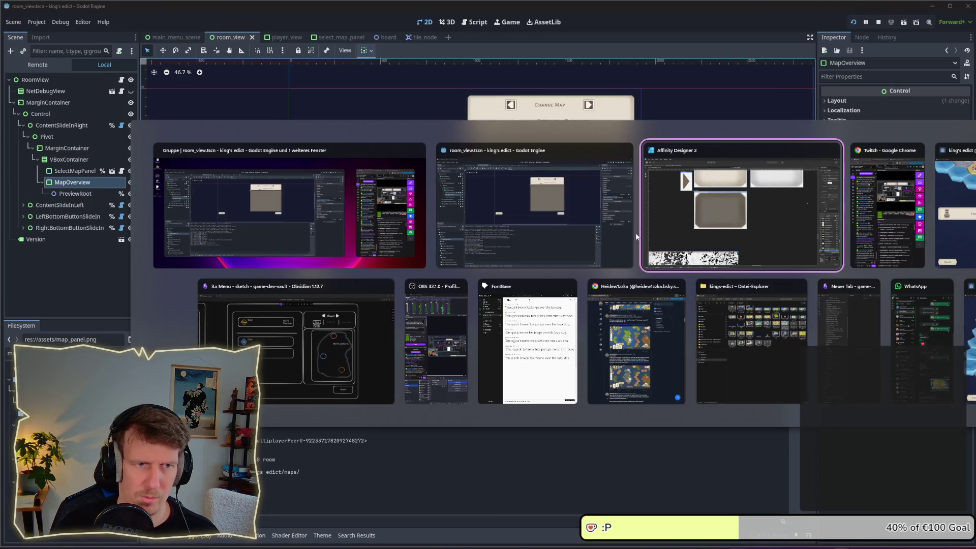
Roll a new random map with the dice icon in the running game, then go back to Affinity Designer.
key("alt+Tab")
key("alt+Tab")
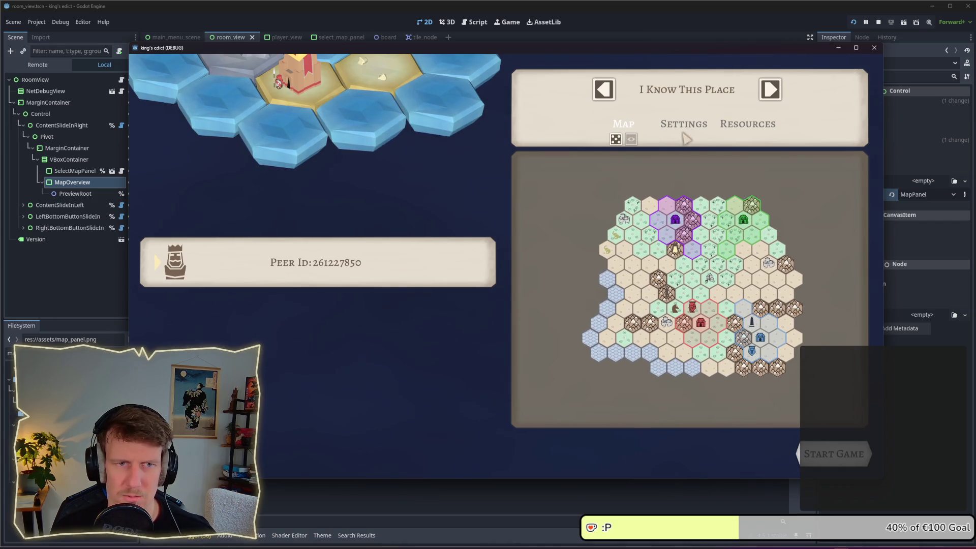
left_click(616, 138)
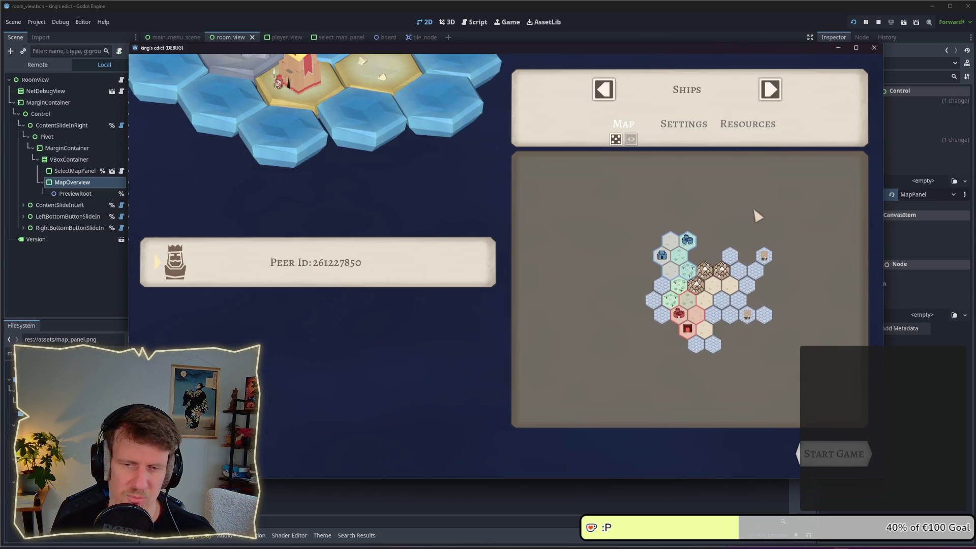
key("alt+Tab")
left_click(650, 227)
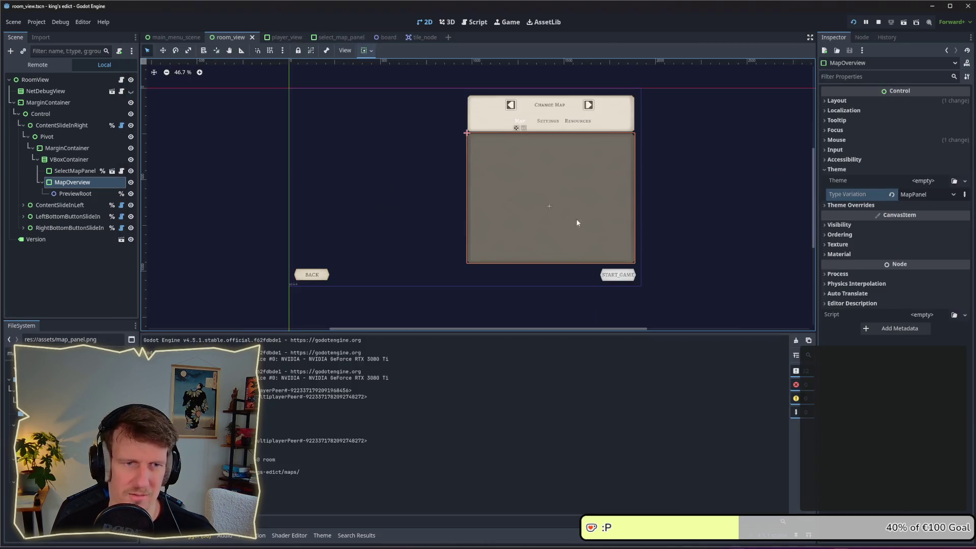
key("alt+Tab")
key("alt+Tab")
key("alt+Tab")
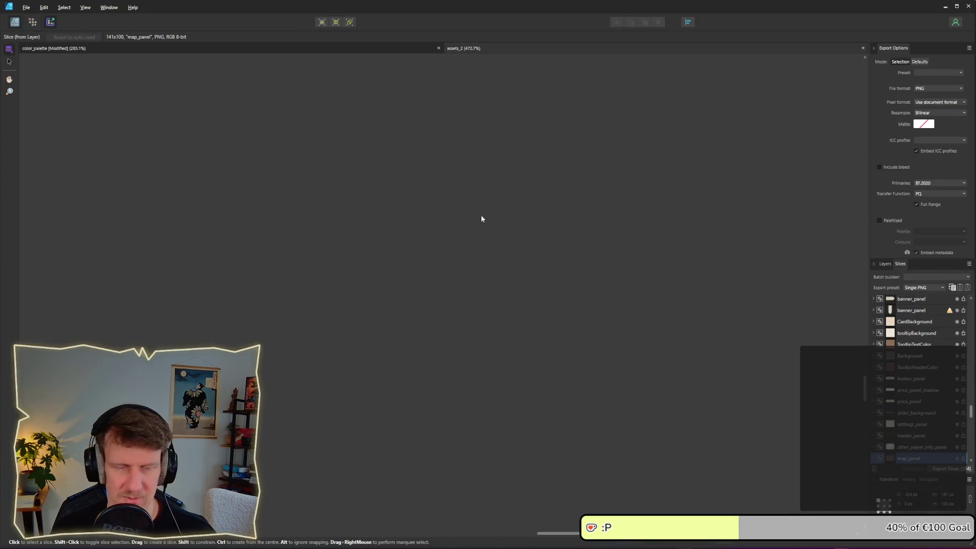
Darken the inner Curve of map_panel to near-black, fill lightness 6.
key("ctrl+1")
double_click(378, 254)
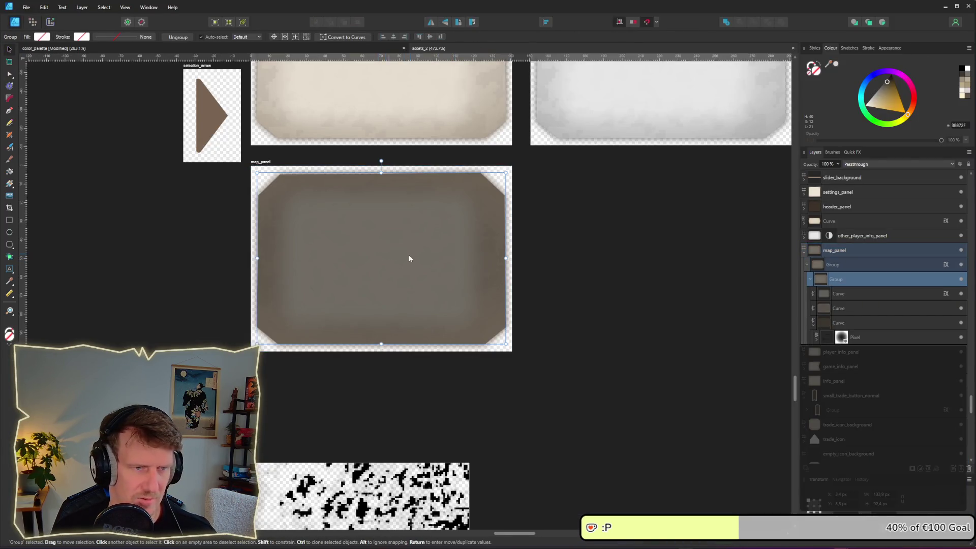
left_click(837, 295)
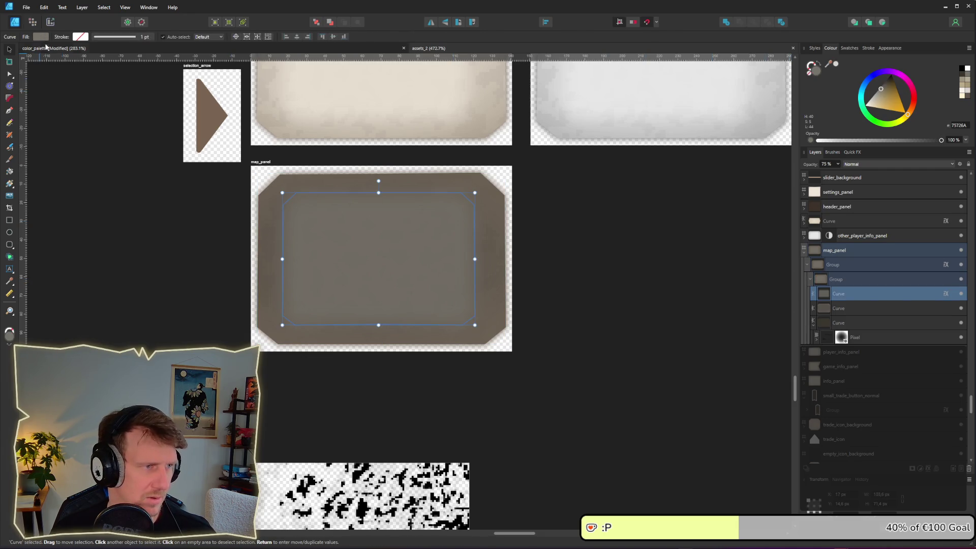
left_click(41, 36)
left_click_drag(56, 96, 24, 96)
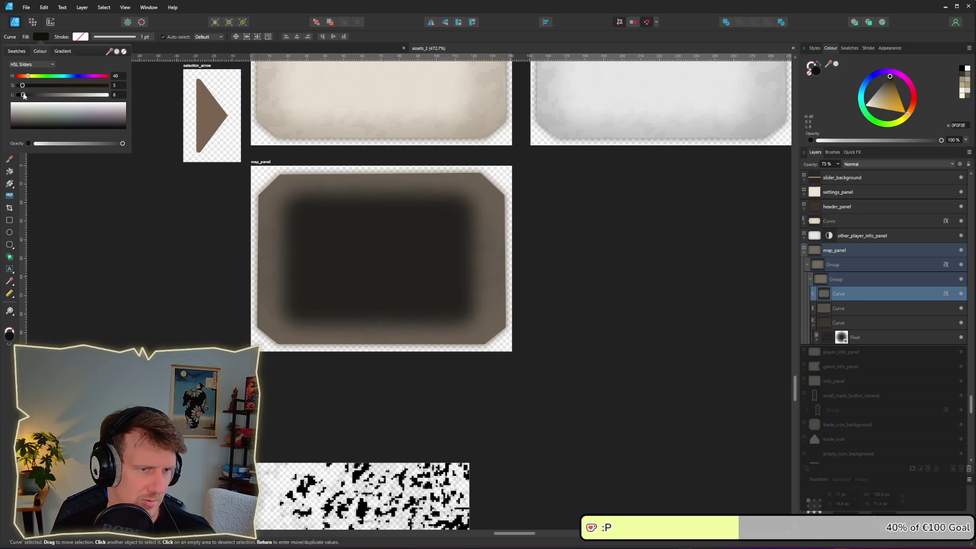
left_click(689, 297)
left_click(463, 268)
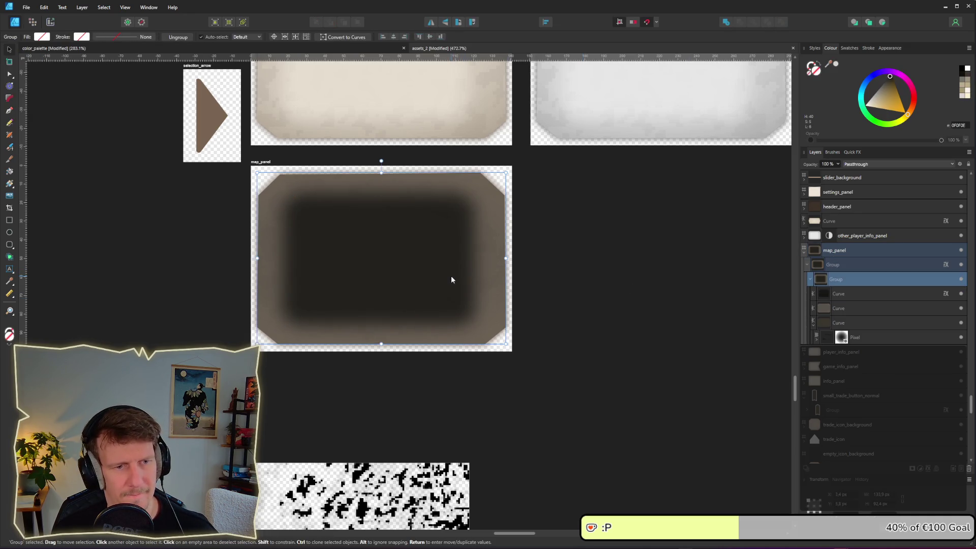
Re-export the map_panel slice, replacing the existing map_panel.png.
key("ctrl+3")
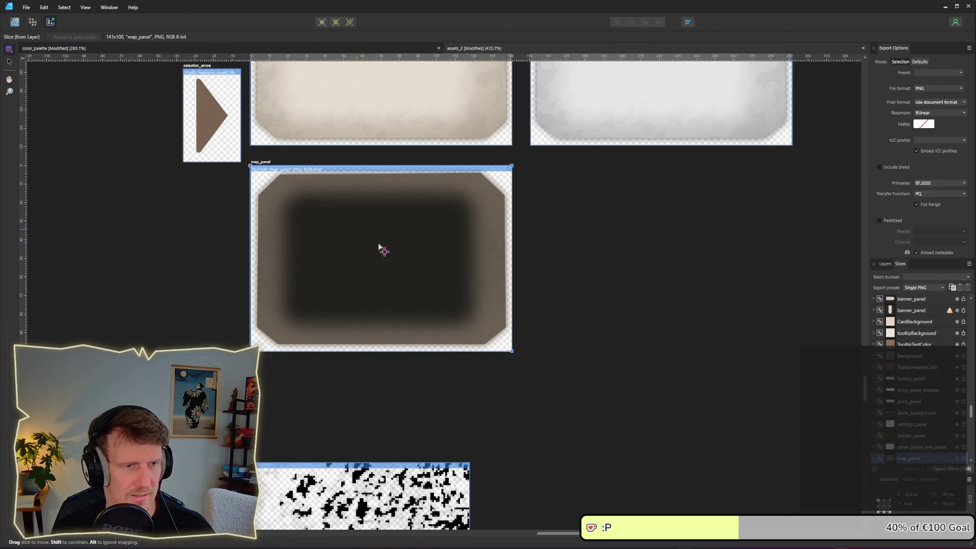
left_click(965, 464)
left_click(443, 266)
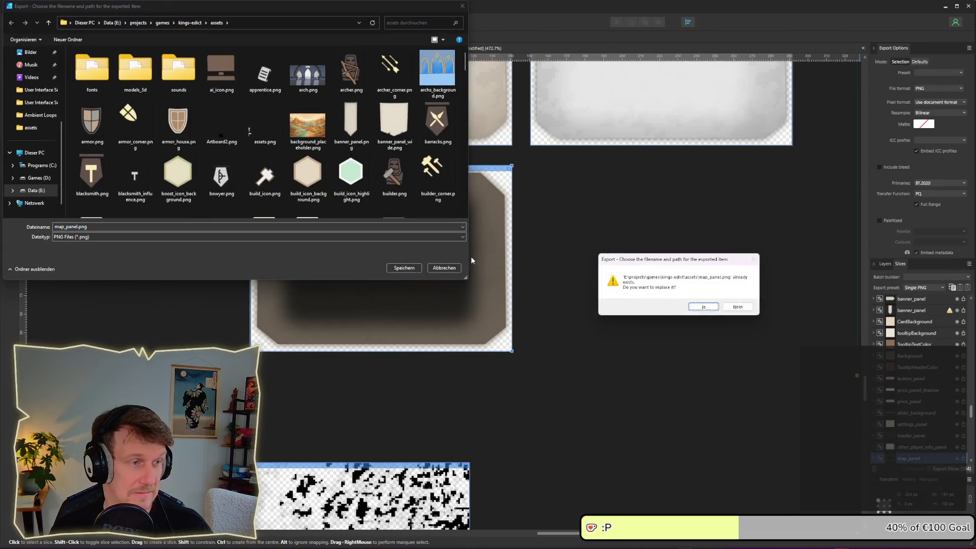
key("Return")
key("alt+Tab")
key("alt+Tab")
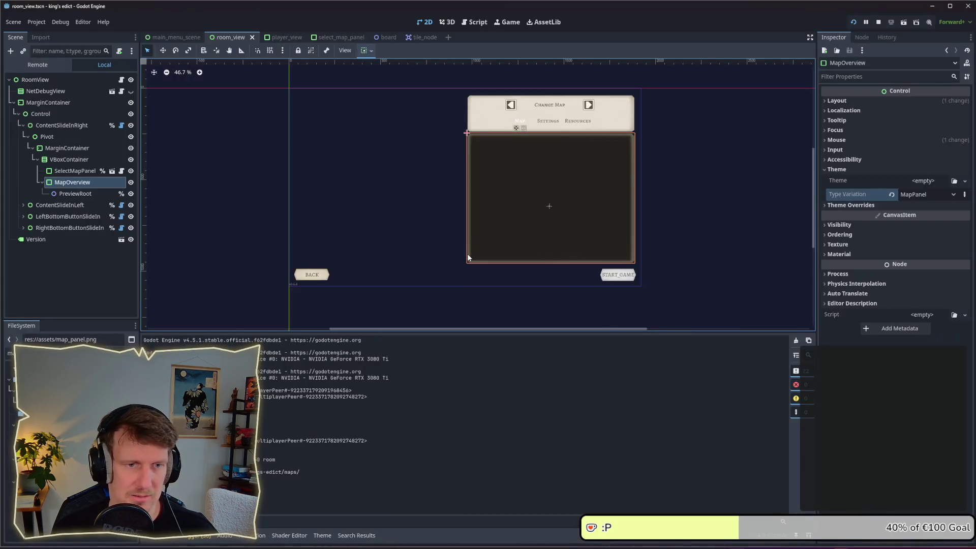
Reroll the map preview in the running game until Badun Dara's hex map appears.
key("alt+Tab")
key("alt+Tab")
key("alt+Tab")
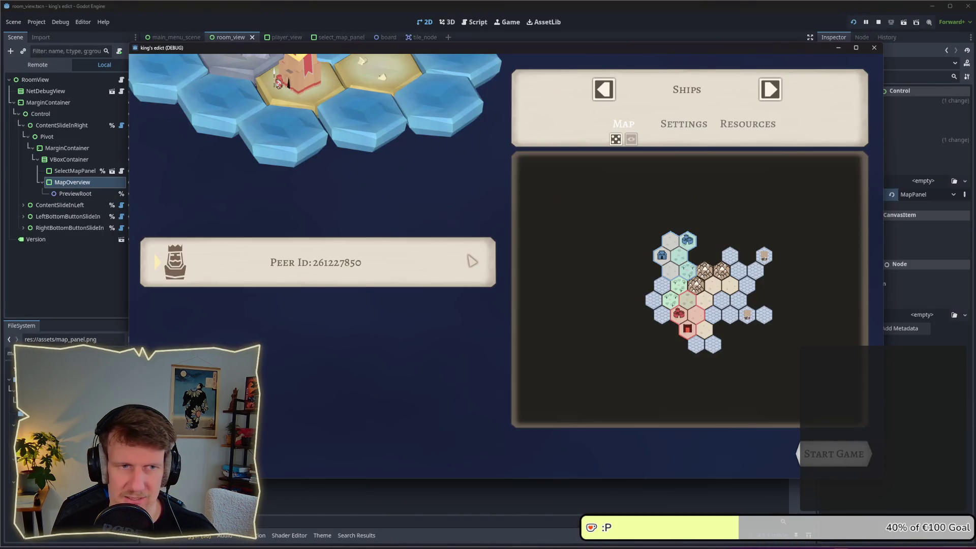
left_click_drag(722, 219, 706, 214)
left_click(616, 139)
left_click(616, 140)
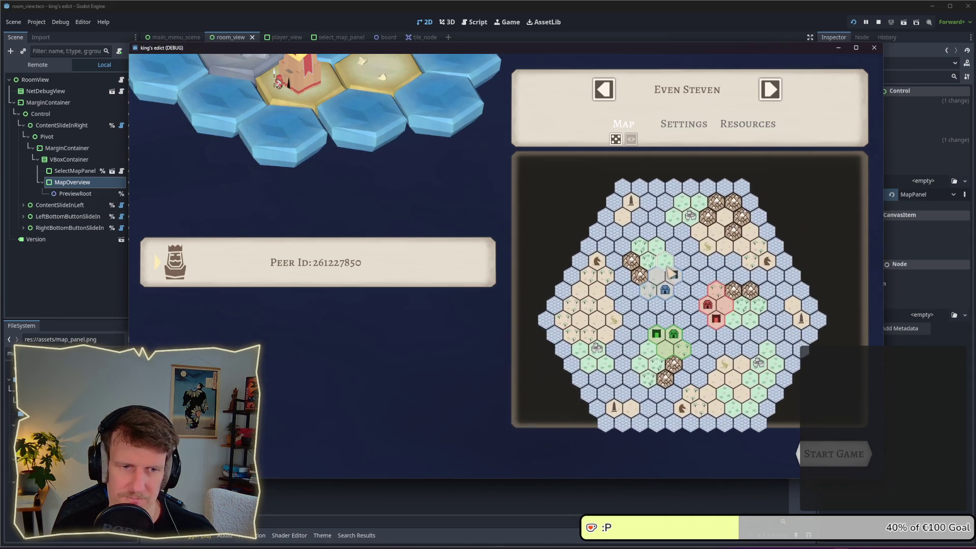
left_click(619, 140)
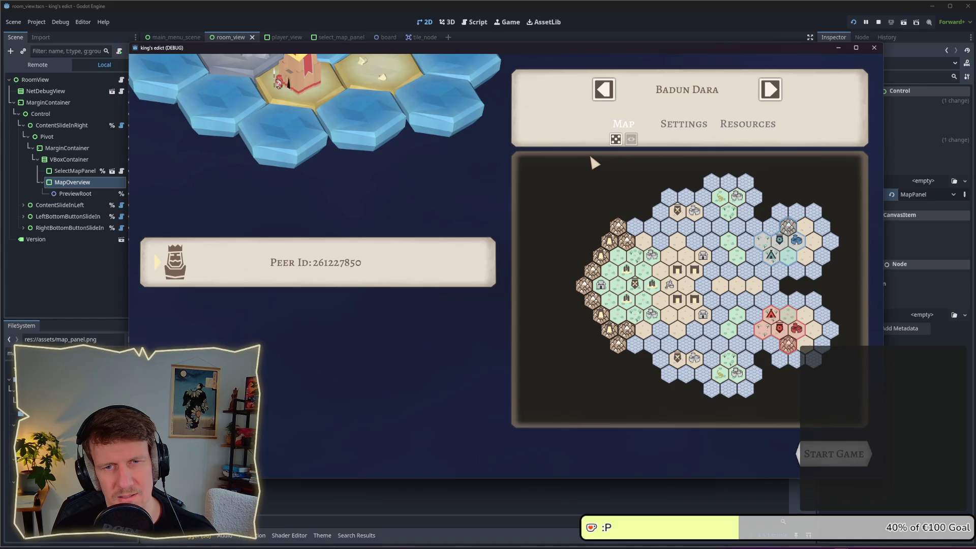
key("alt+Tab")
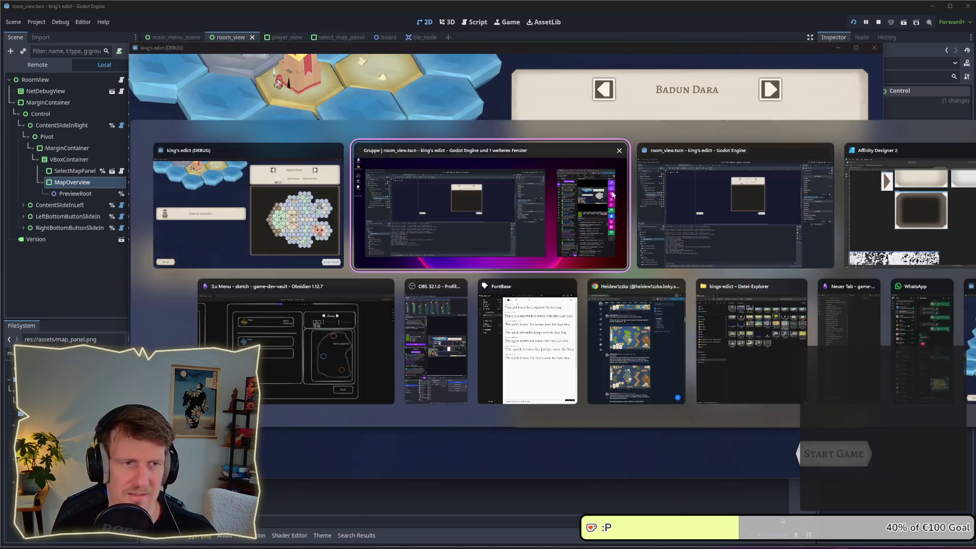
Hide the second Curve layer of map_panel to darken its border.
key("alt+Tab")
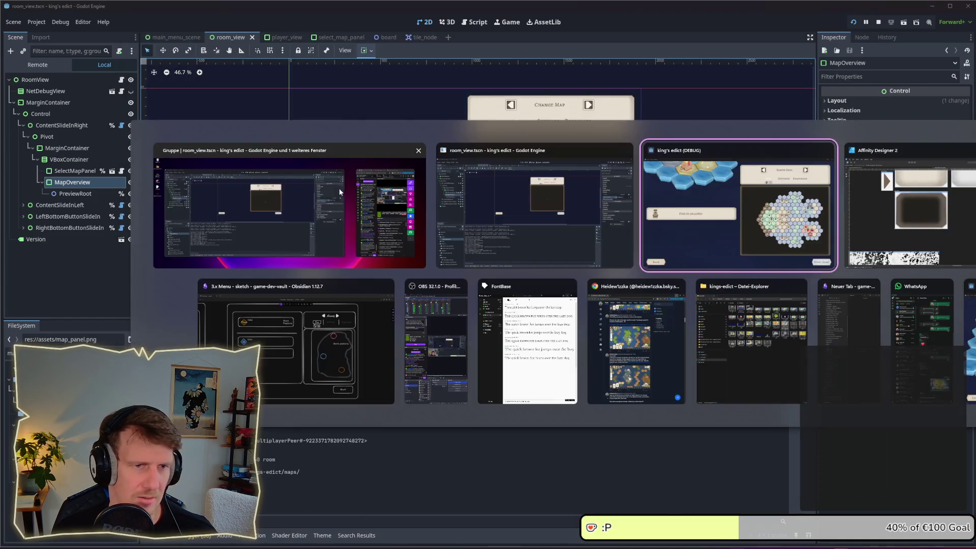
key("Tab")
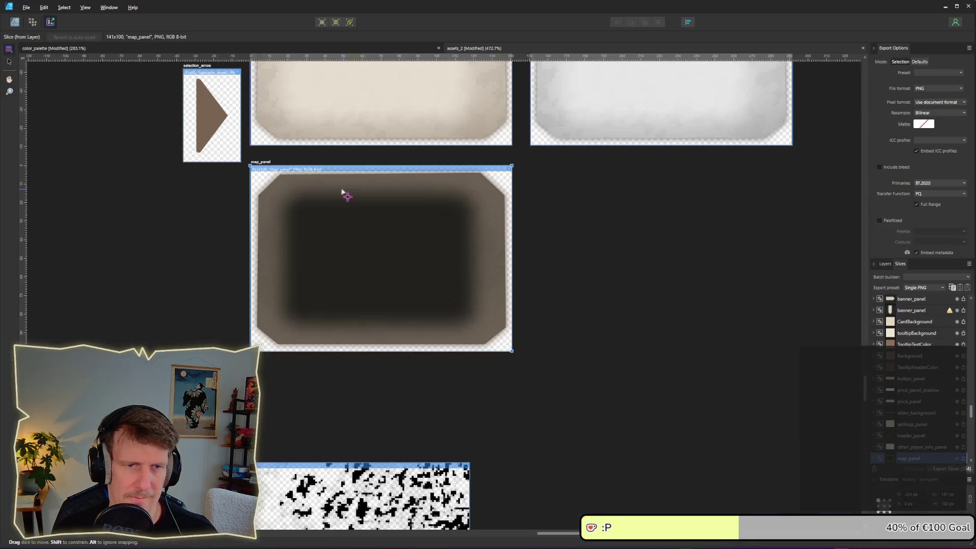
left_click(15, 24)
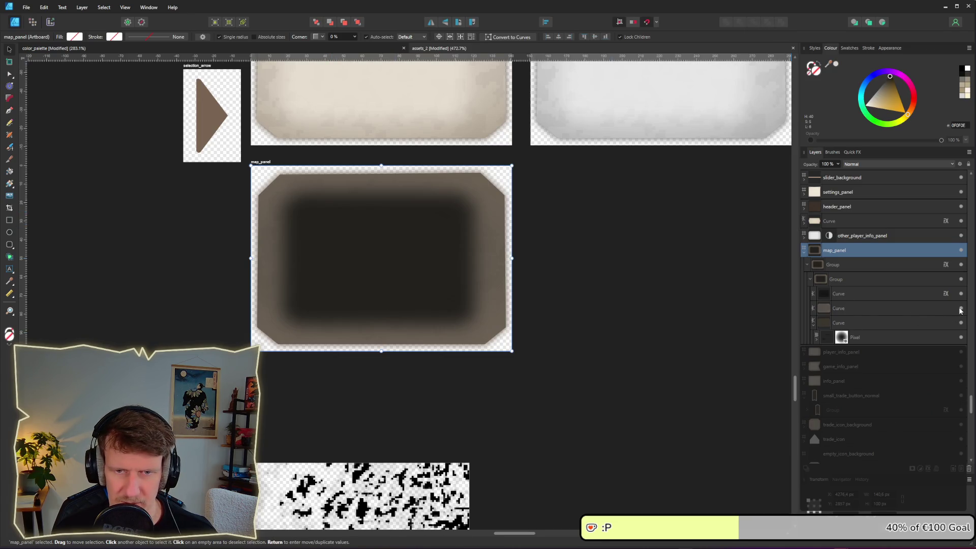
left_click(961, 308)
left_click(925, 323)
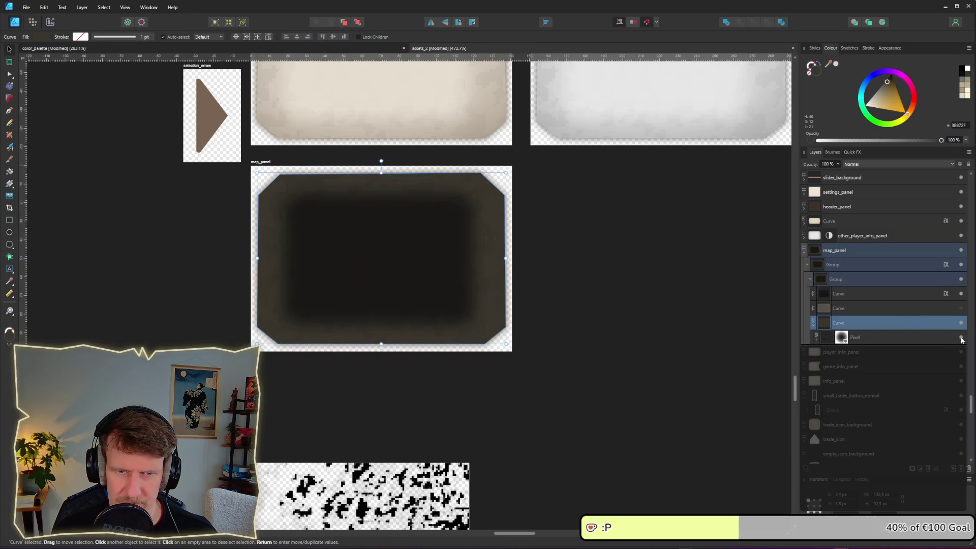
left_click(962, 309)
left_click(962, 309)
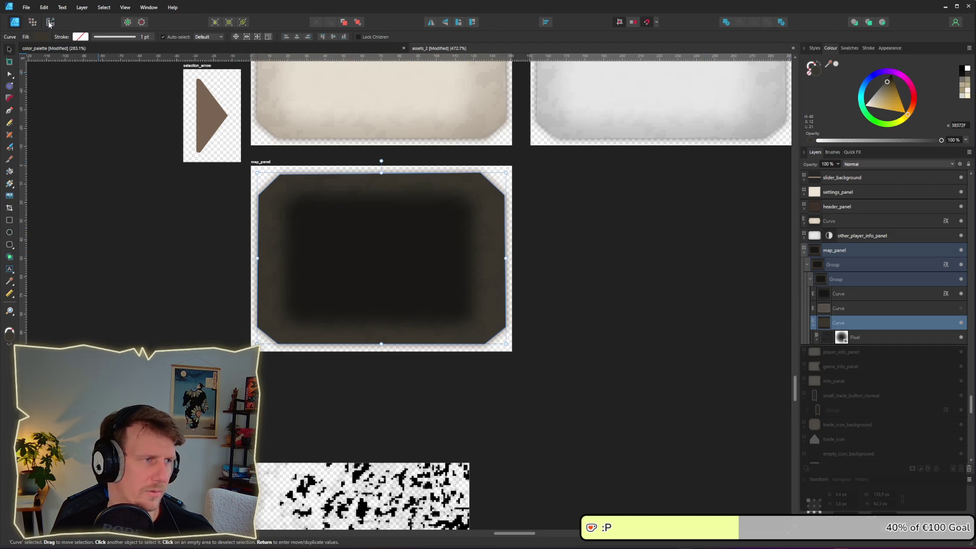
key("Tab")
Export the map_panel slice again and return to Godot.
key("ctrl+3")
left_click(966, 461)
left_click(438, 262)
key("alt+Tab")
key("alt+Tab")
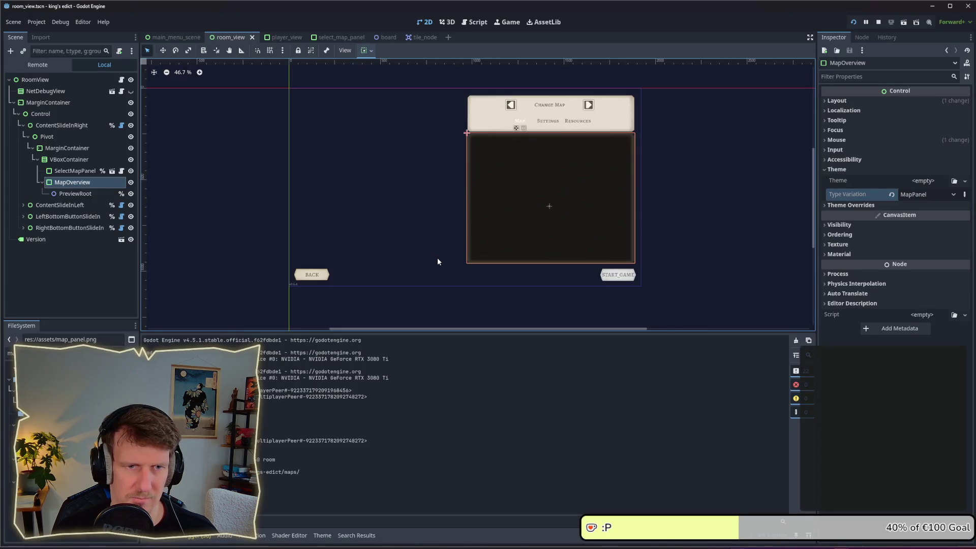
Pan the Badun Dara hex preview in the running game to compare it with the darker panel.
key("alt+Tab")
key("alt+Tab")
key("alt+Tab")
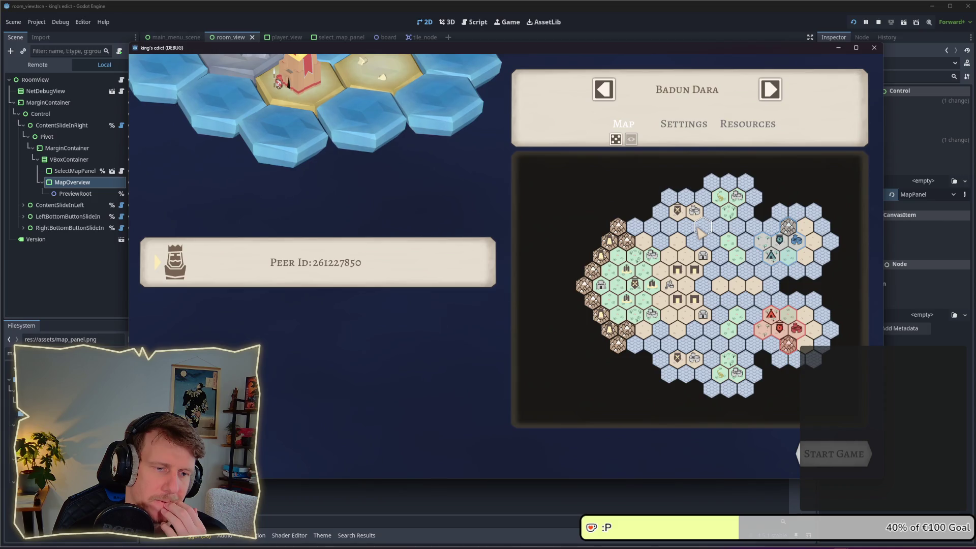
mouse_move(700, 231)
left_mouse_down()
mouse_move(545, 245)
mouse_move(695, 255)
mouse_move(564, 275)
mouse_move(557, 299)
mouse_move(625, 295)
mouse_move(605, 292)
left_mouse_up()
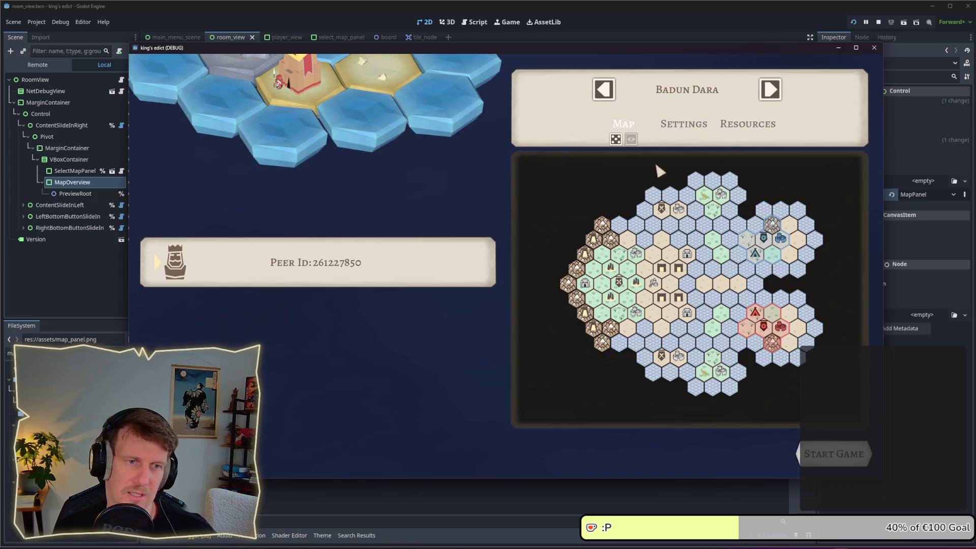
key("alt+Tab")
key("alt+Tab")
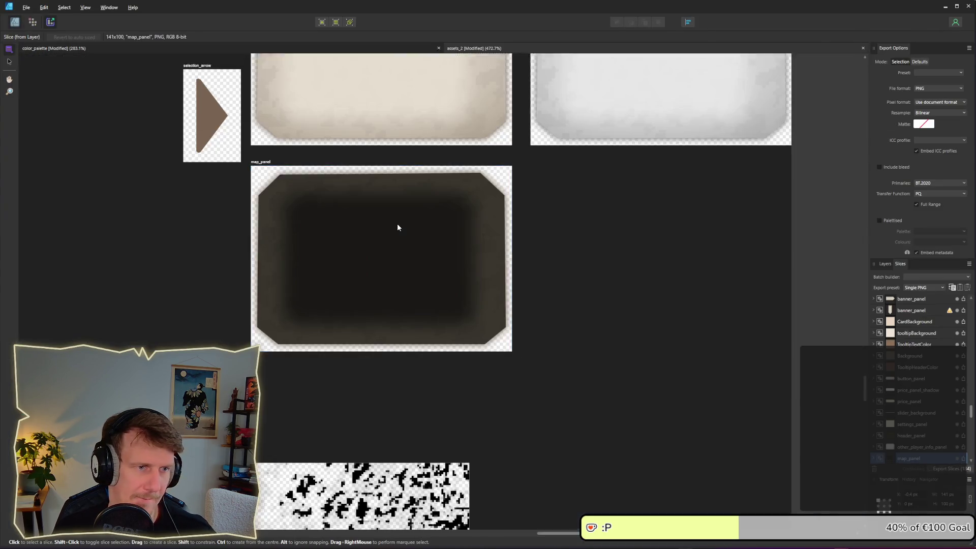
Sharpen the inner curve's inner shadow by setting its blur radius to 1 px.
key("ctrl+1")
double_click(399, 235)
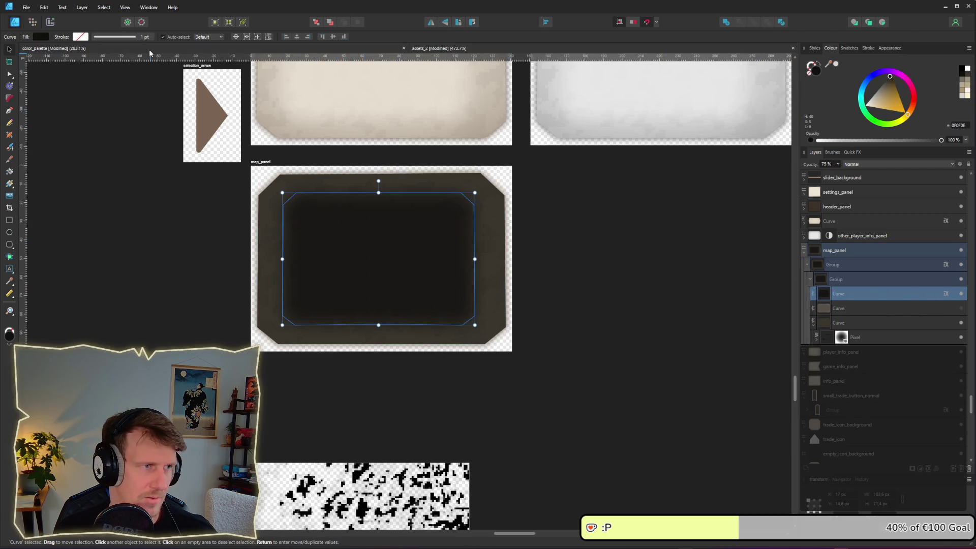
left_click(947, 294)
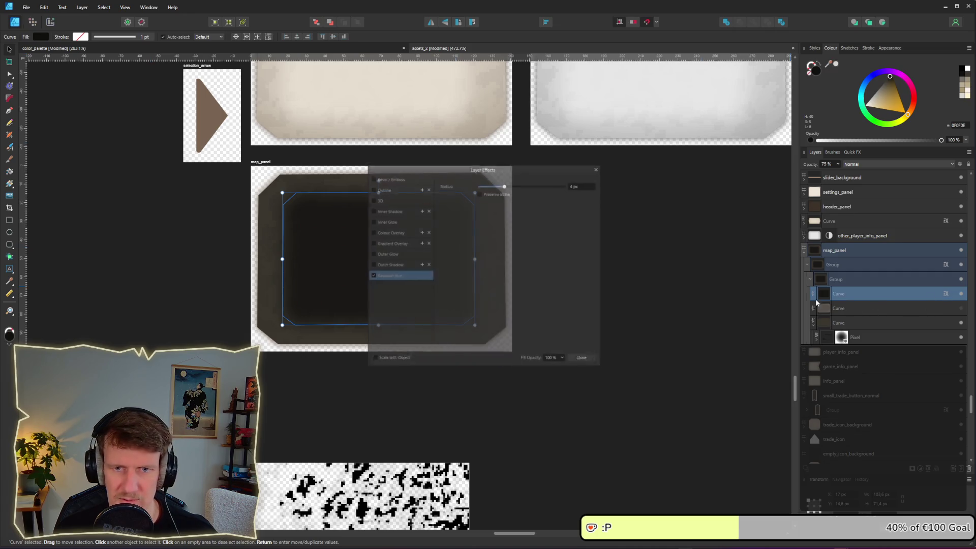
mouse_move(503, 182)
left_mouse_down()
mouse_move(472, 181)
mouse_move(483, 183)
left_mouse_up()
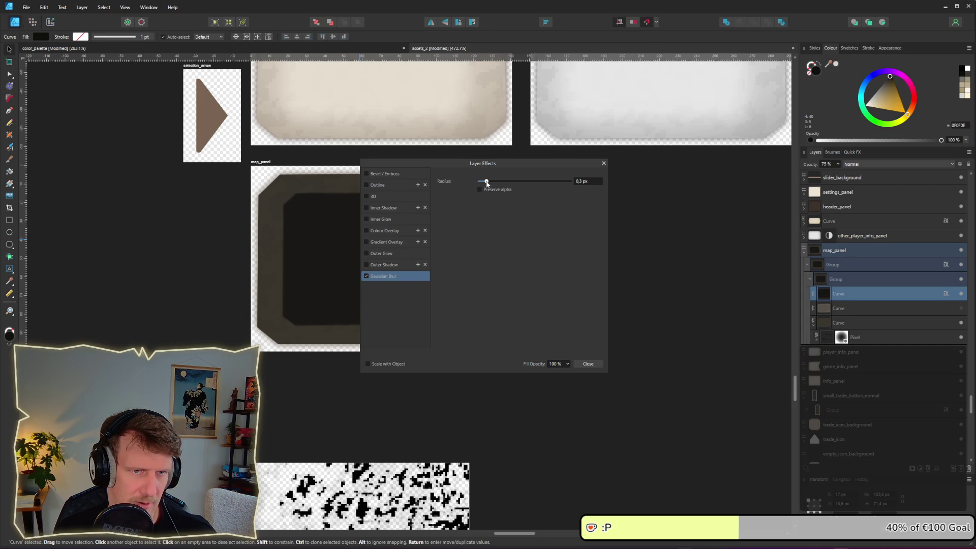
left_click(584, 183)
type("1")
key("Return")
left_click(711, 238)
left_click(585, 364)
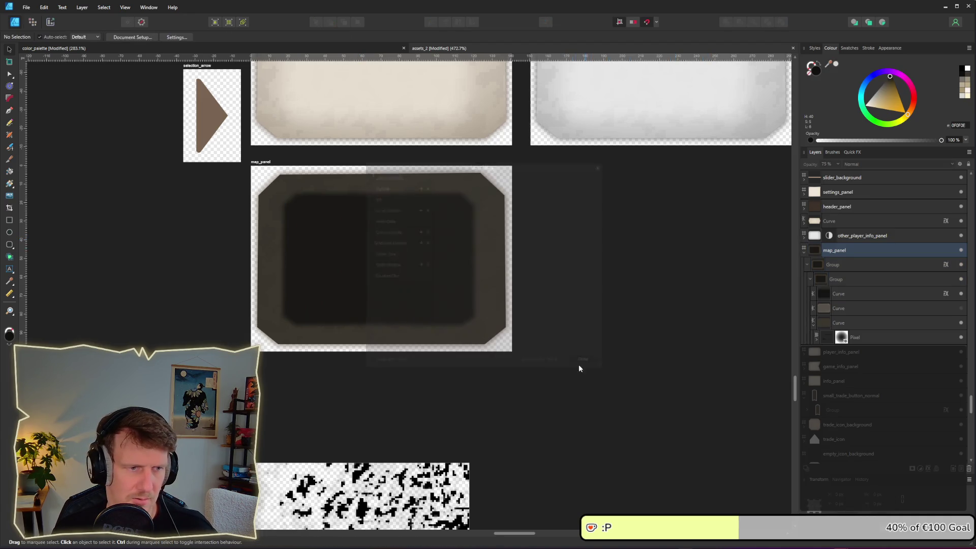
Re-export map_panel.png over the old file and check it in the running game.
left_click(50, 22)
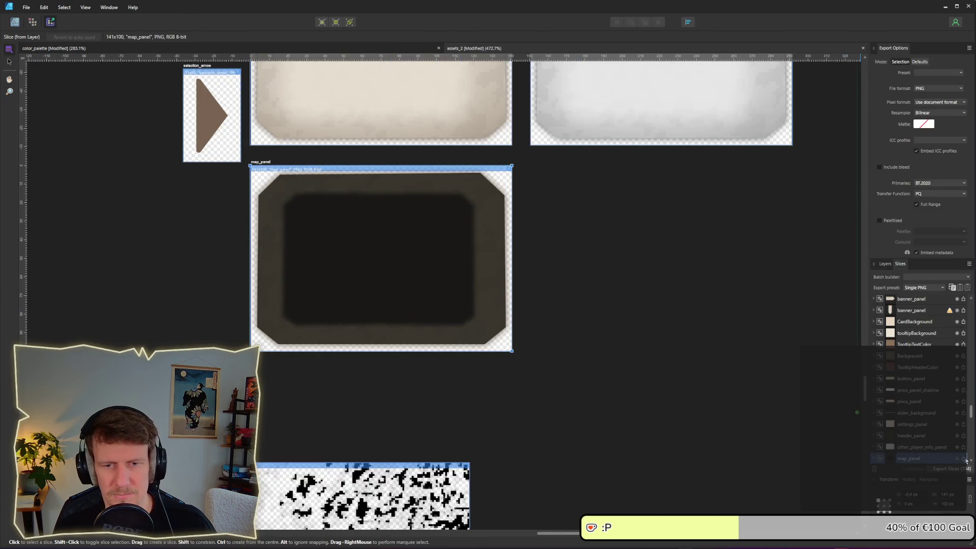
left_click(966, 460)
key("Return")
key("Return")
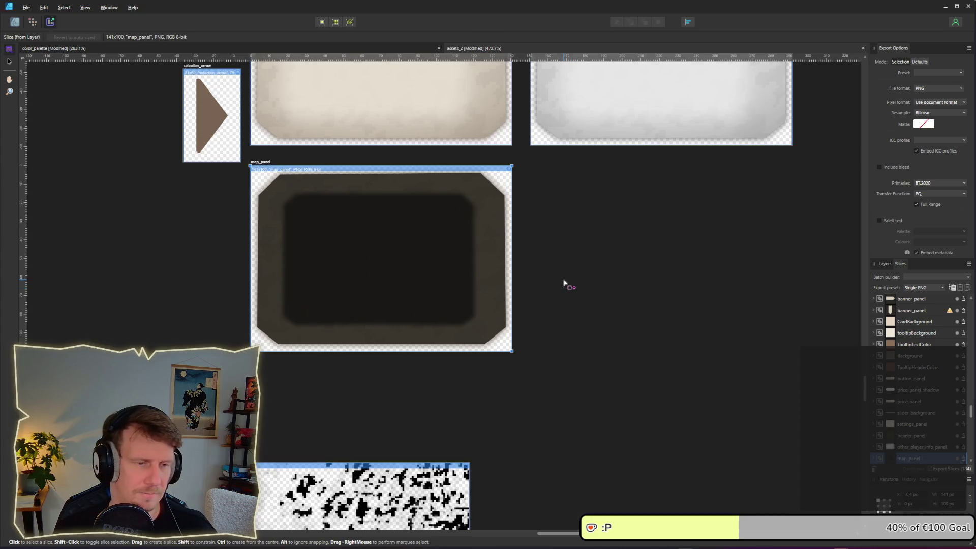
key("alt+Tab")
key("alt+Tab")
key("alt+Tab")
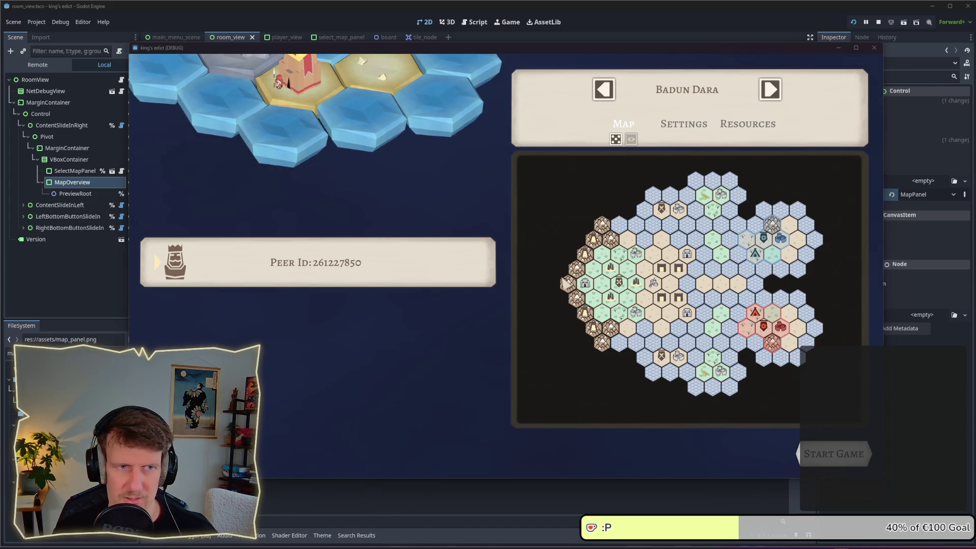
key("alt+Tab")
key("alt+Tab")
key("alt+Tab")
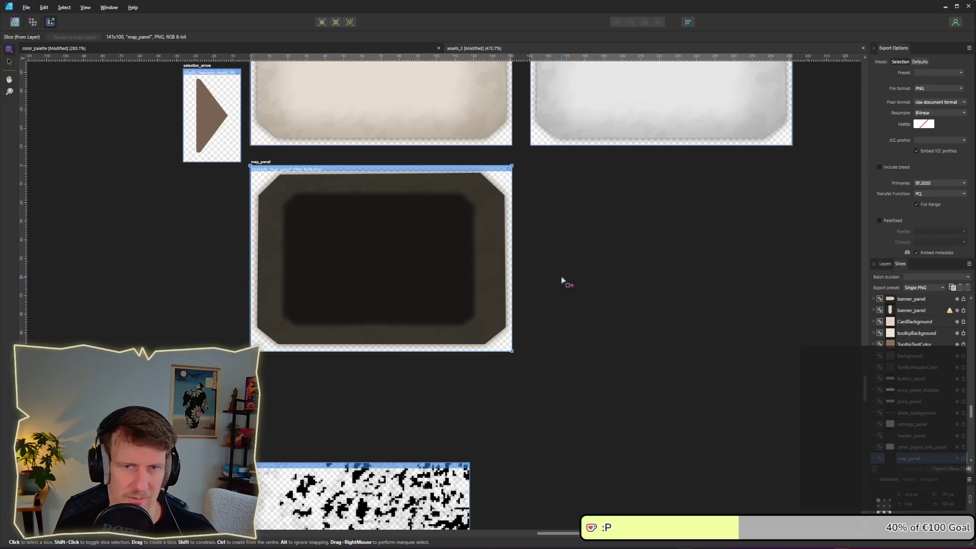
key("ctrl+1")
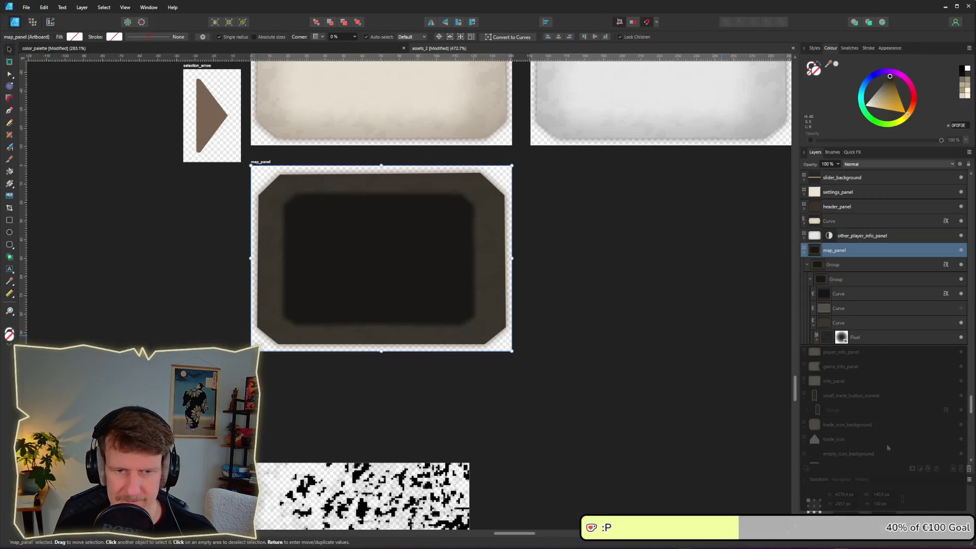
Set the bottom border Curve's fill to pale beige E7DED1.
left_click(852, 305)
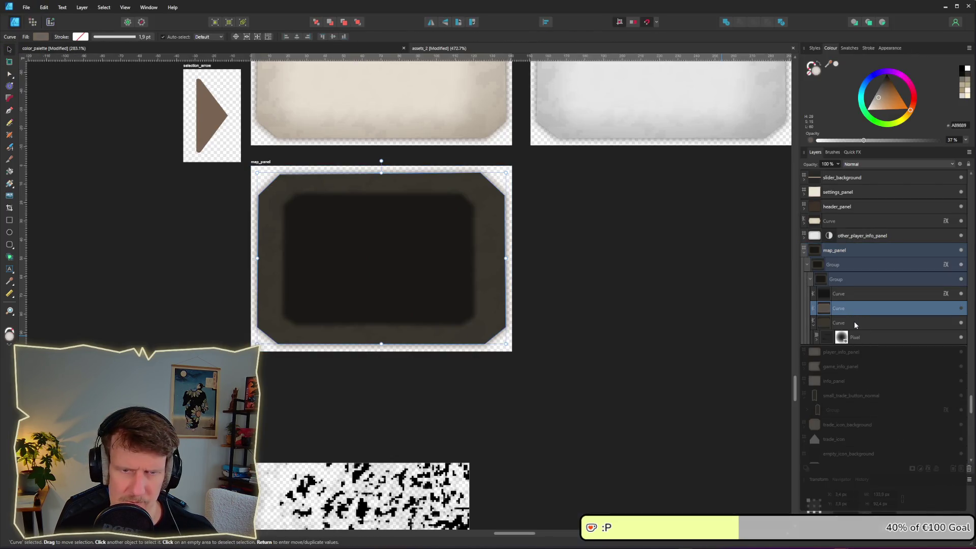
left_click(855, 322)
left_click(40, 36)
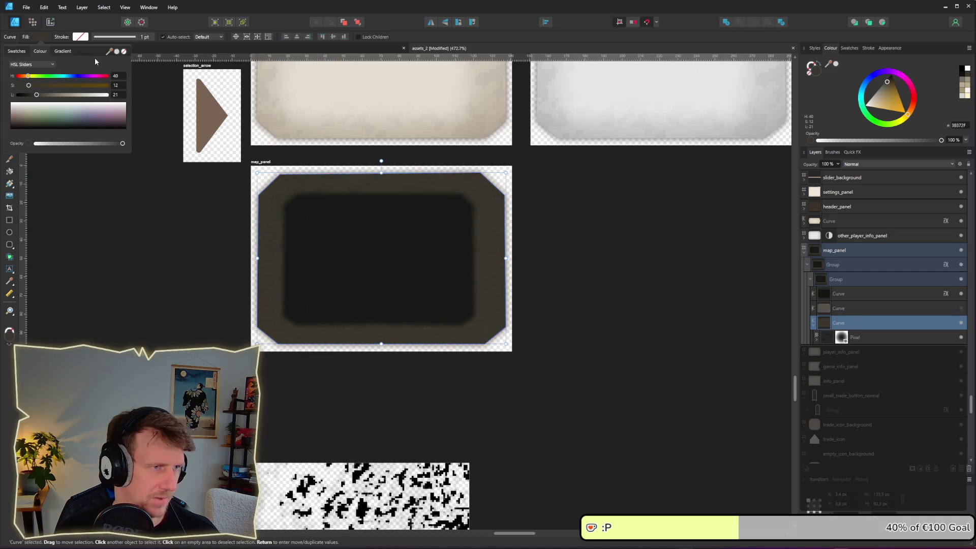
mouse_move(37, 95)
left_mouse_down()
mouse_move(50, 99)
mouse_move(42, 90)
left_mouse_up()
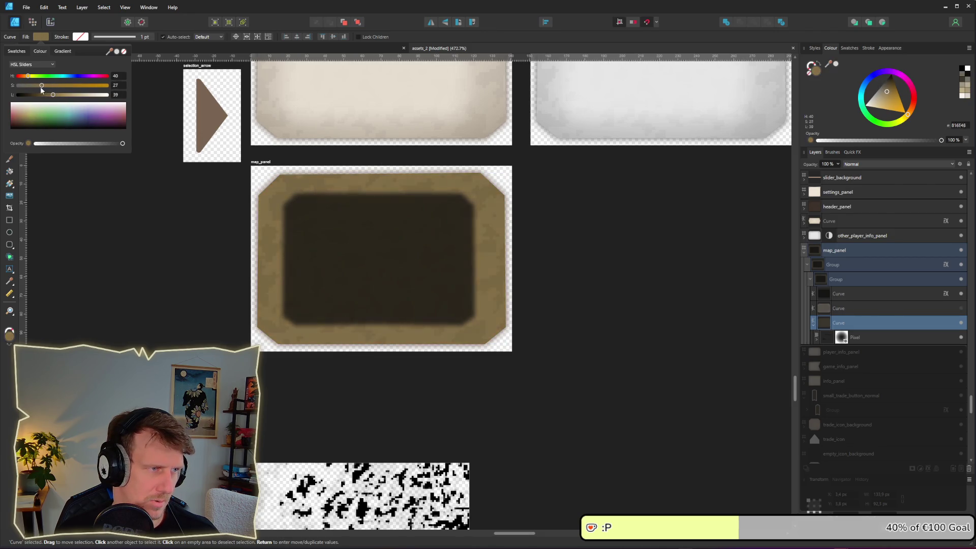
left_click_drag(109, 51, 266, 121)
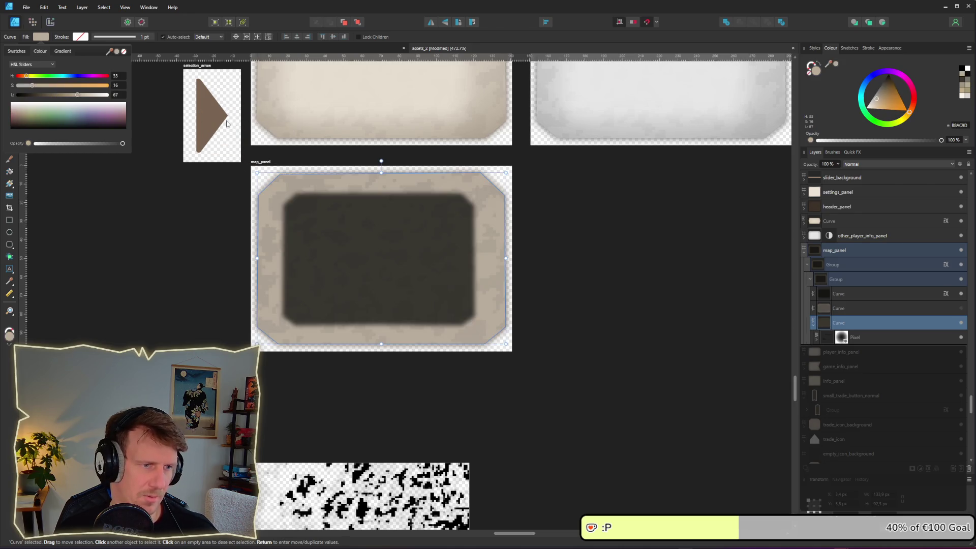
mouse_move(76, 98)
left_mouse_down()
mouse_move(62, 97)
mouse_move(75, 99)
left_mouse_up()
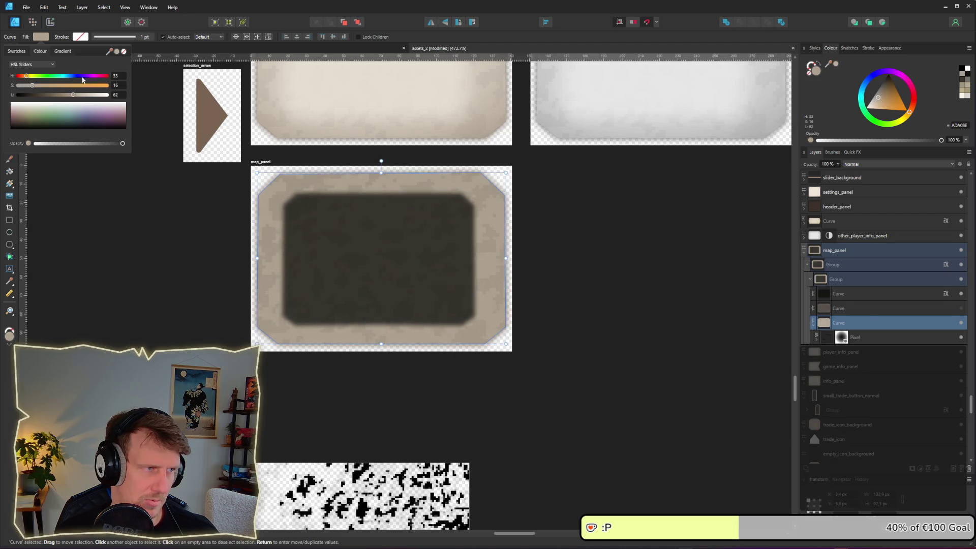
mouse_move(109, 51)
left_mouse_down()
mouse_move(373, 76)
mouse_move(376, 144)
left_mouse_up()
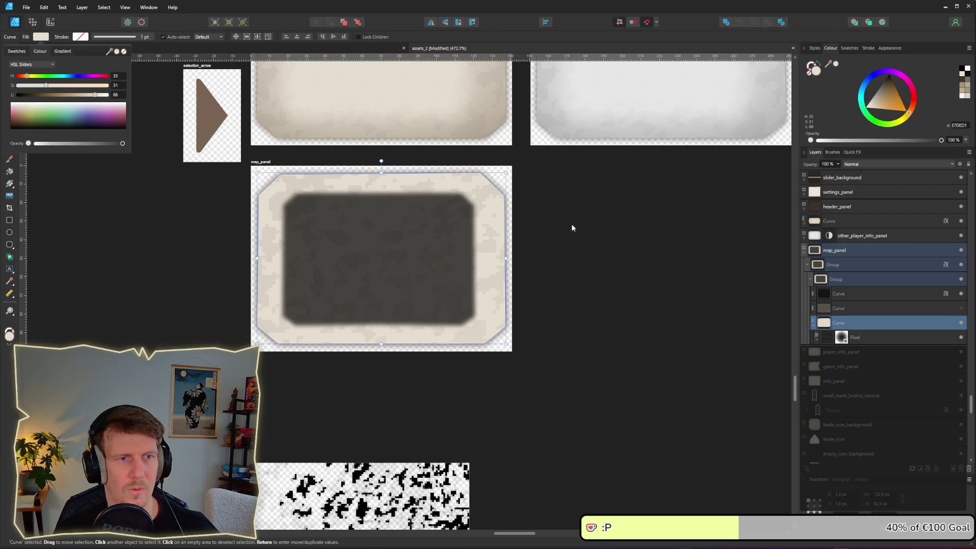
scroll(571, 224, "down", 3)
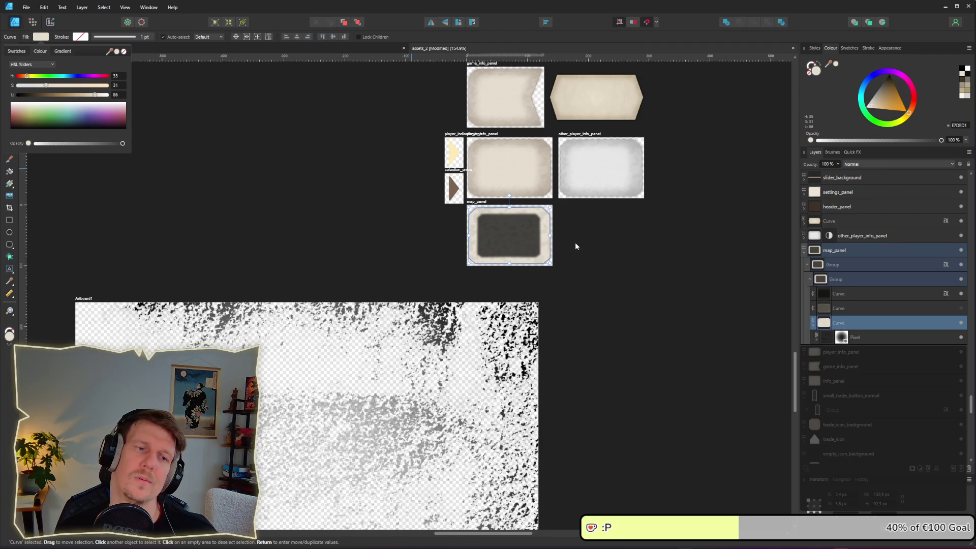
scroll(575, 242, "up", 3)
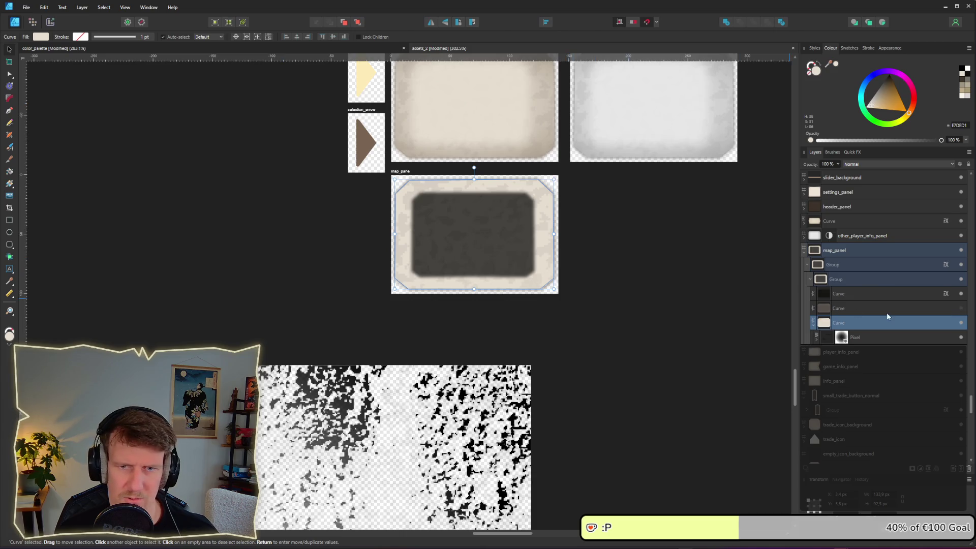
left_click(619, 229)
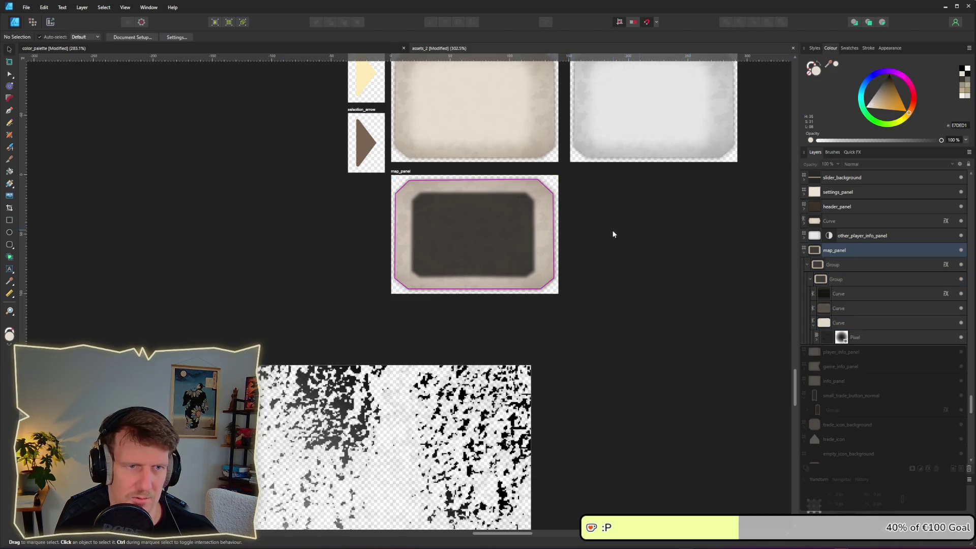
scroll(577, 246, "down", 2)
scroll(577, 246, "down", 2)
scroll(576, 246, "up", 5)
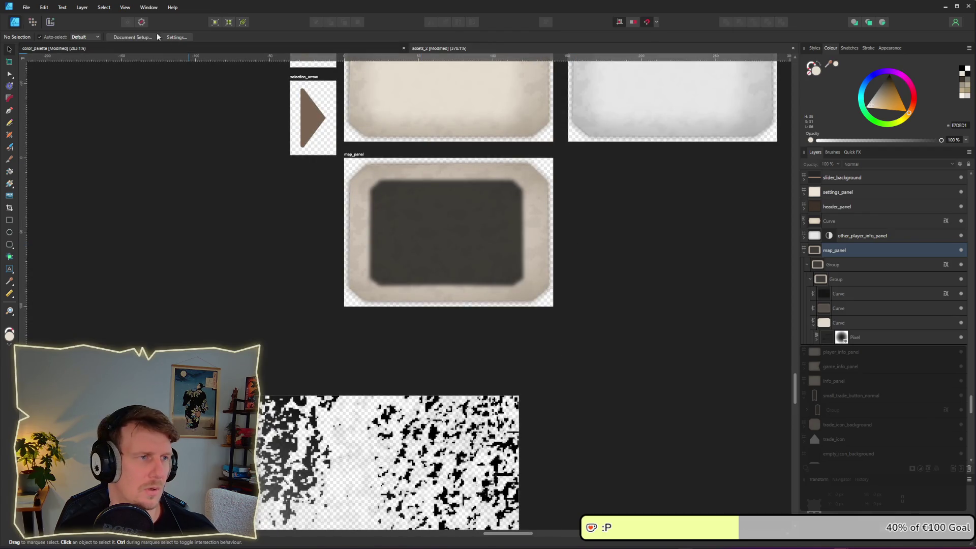
Export the map_panel slice, replacing the existing map_panel.png.
left_click(51, 22)
left_click(464, 218)
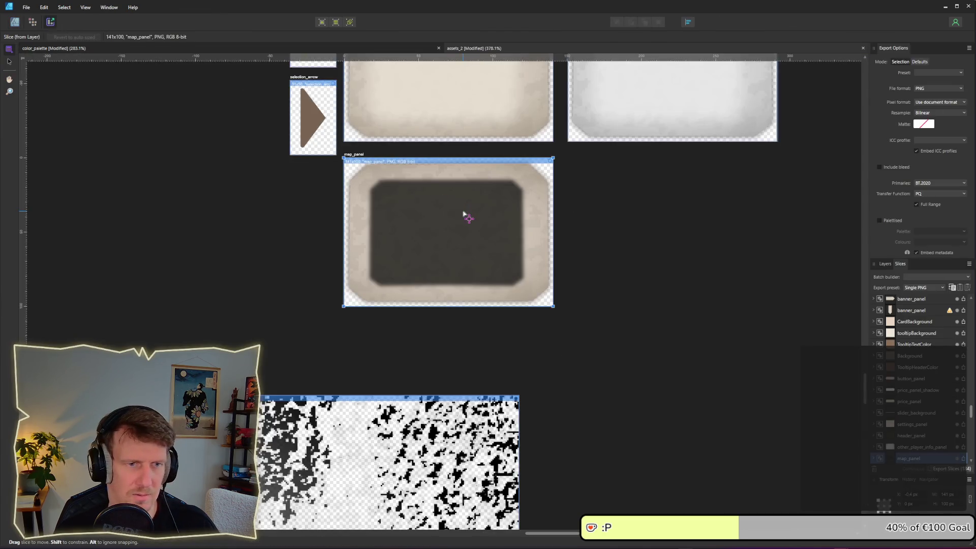
left_click(966, 465)
key("Return")
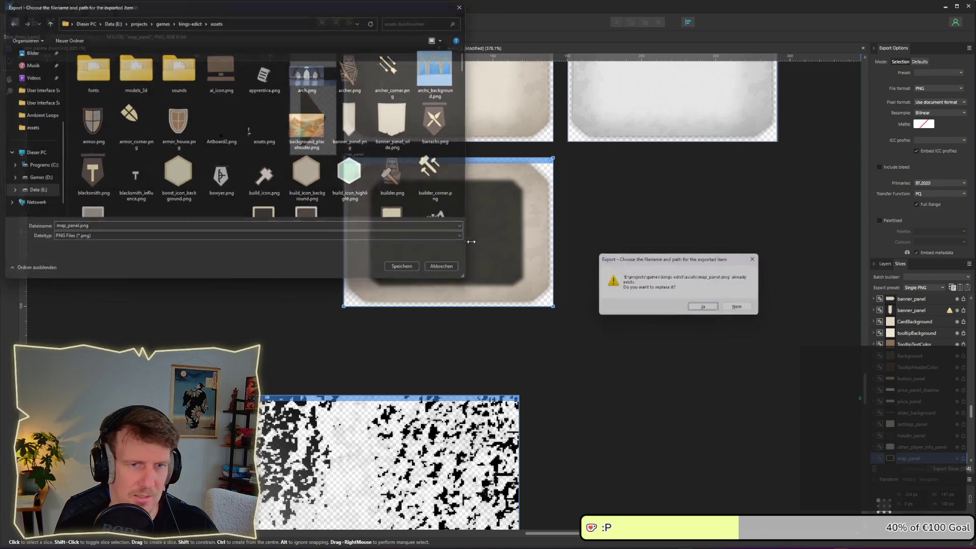
key("Return")
key("alt+Tab")
key("alt+Tab")
key("alt+Tab")
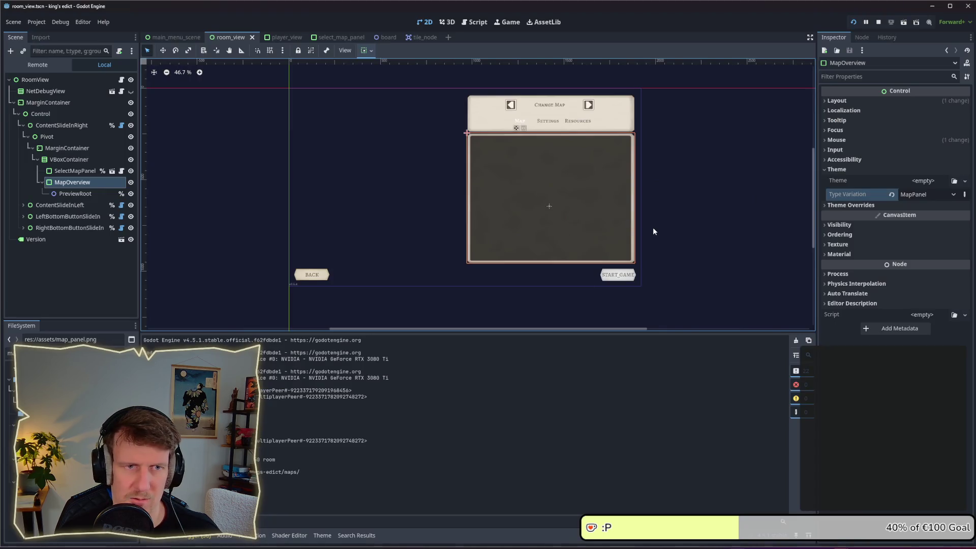
Bring the running king's edict game forward to view Badun Dara inside the beige-bordered panel.
key("alt+Tab")
key("alt+Tab")
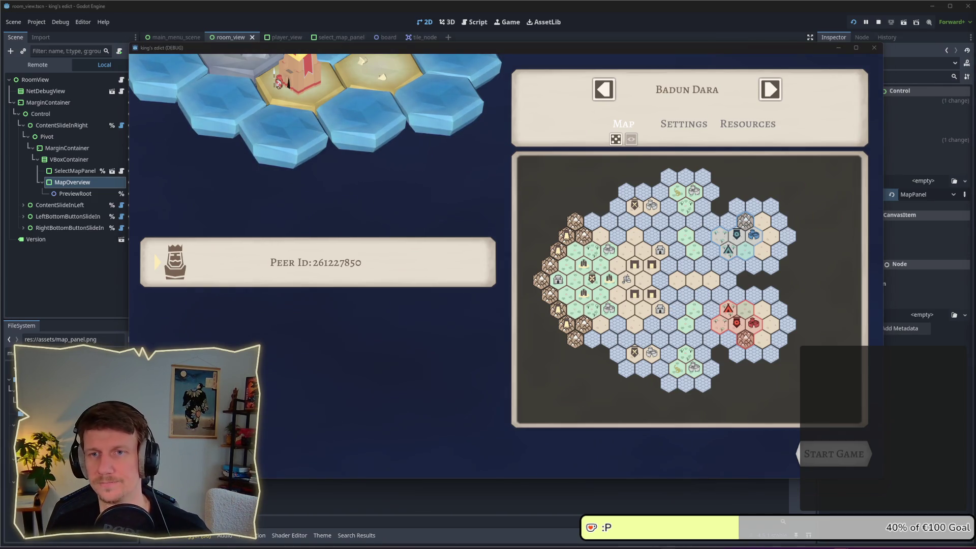
Nudge the Badun Dara hex preview slightly right within the map panel.
mouse_move(661, 280)
left_mouse_down()
mouse_move(747, 285)
mouse_move(714, 300)
mouse_move(661, 300)
left_mouse_up()
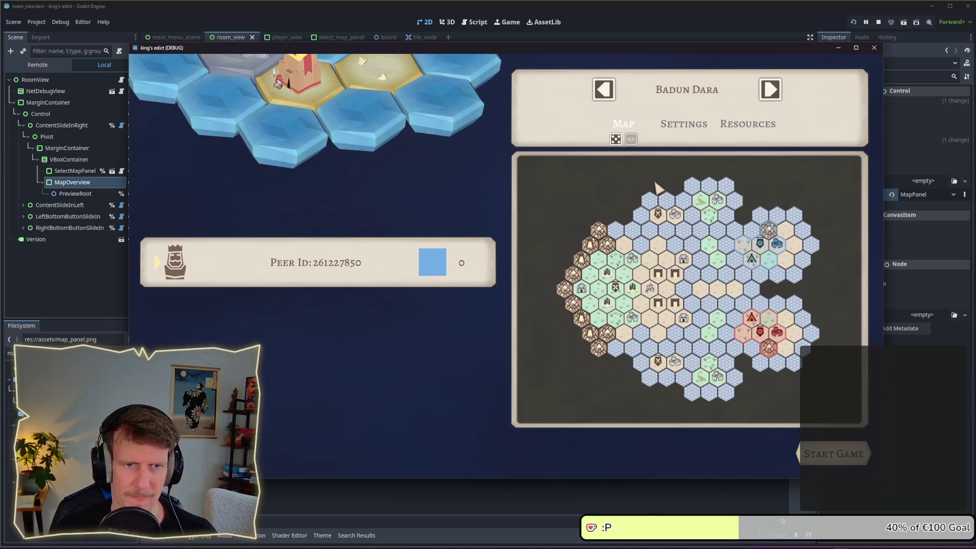
Flip through maps with the arrows: Broken City, Badun Dara, Small Islands, Small Islands 2.
left_click(770, 90)
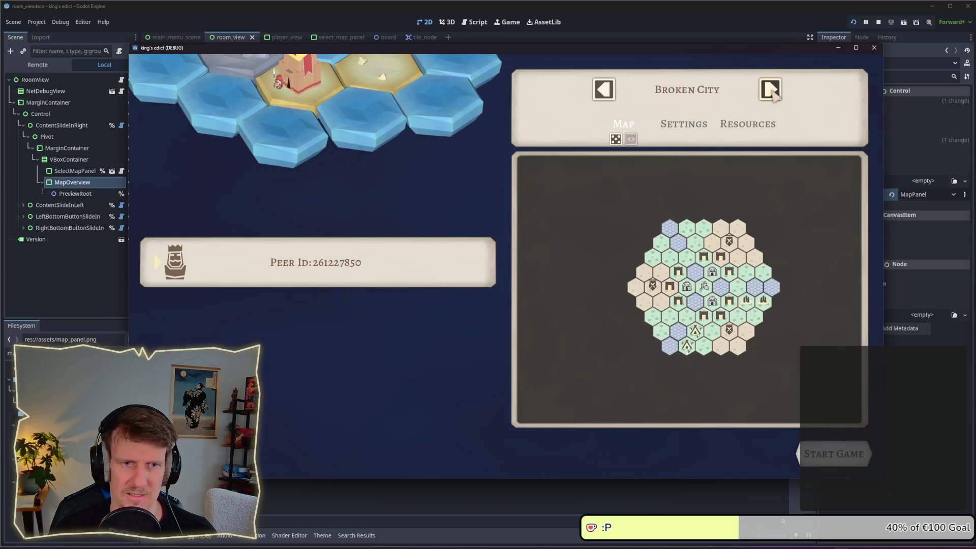
left_click(604, 90)
left_click(604, 90)
left_click(604, 90)
left_click(605, 90)
left_click(605, 90)
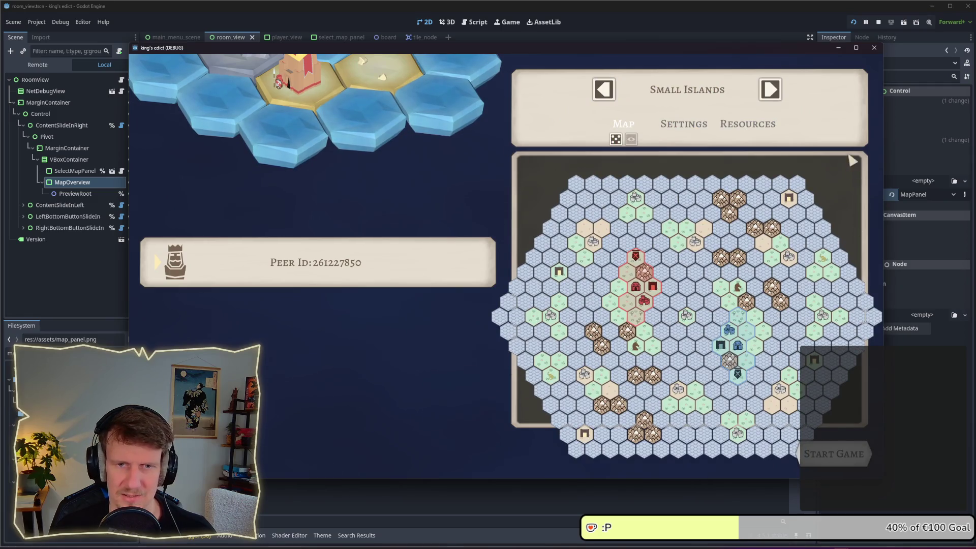
left_click(768, 89)
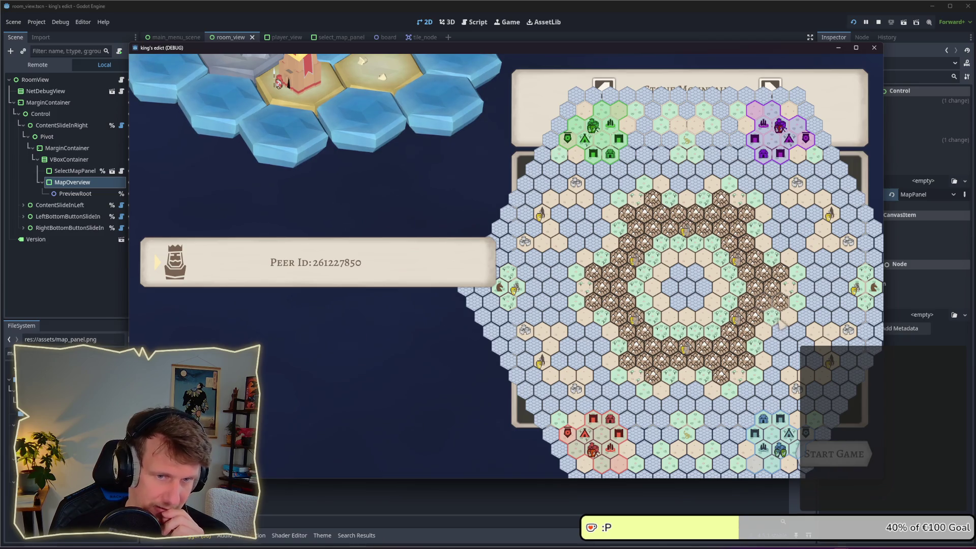
left_click(610, 90)
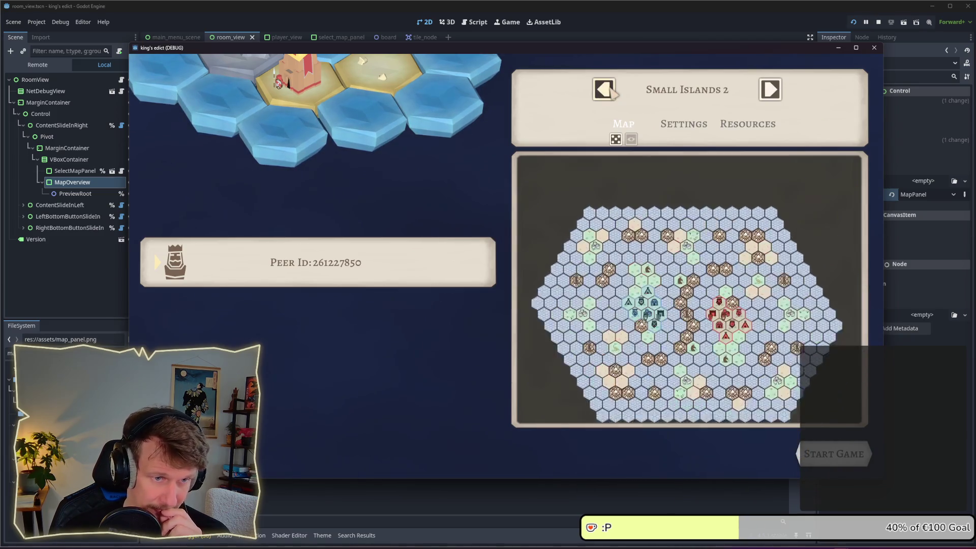
Roll random maps with the dice until Ships shows, then return to the room_view editor.
left_click(617, 138)
left_click(619, 138)
left_click(617, 138)
left_click(618, 138)
left_click(617, 139)
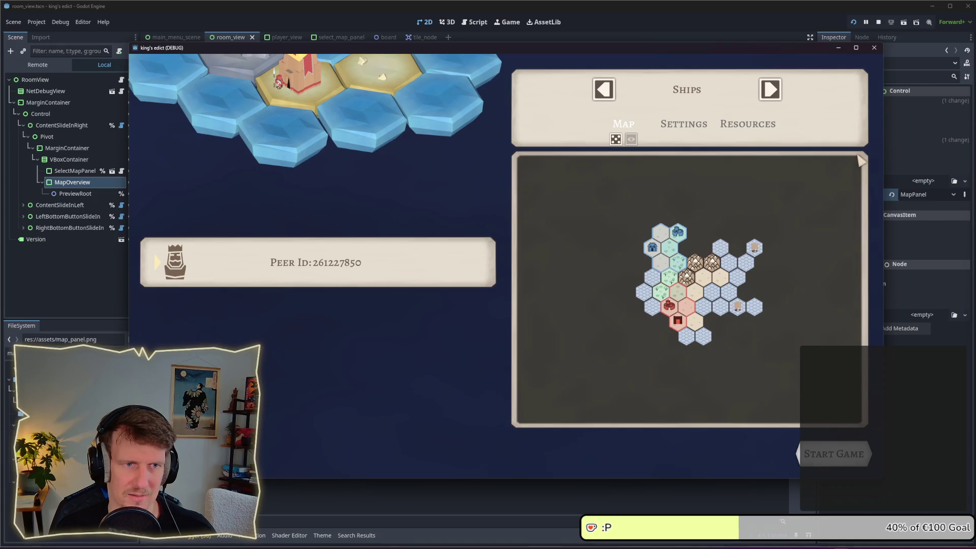
left_click(605, 24)
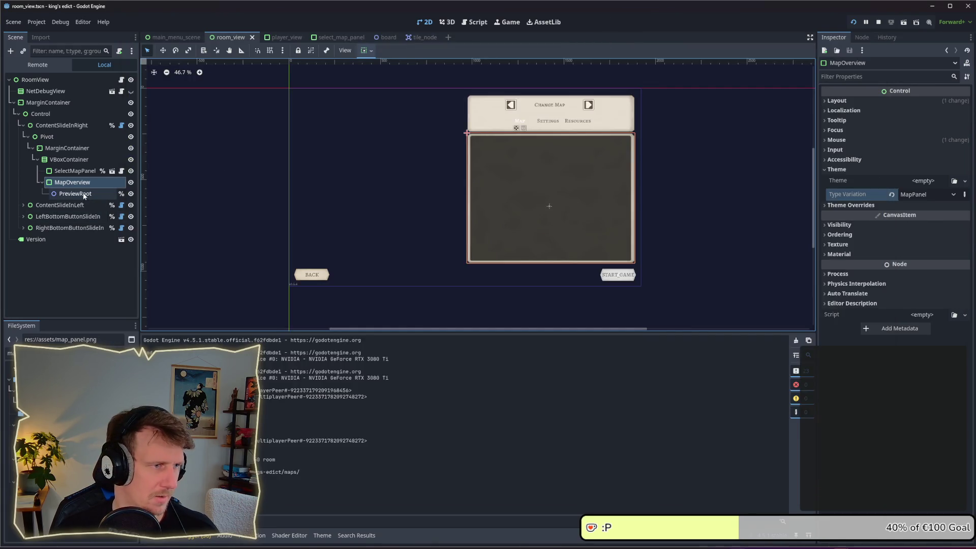
Back in Affinity Designer, select the map_panel group and review its inner shape's layer effects.
key("alt+Tab")
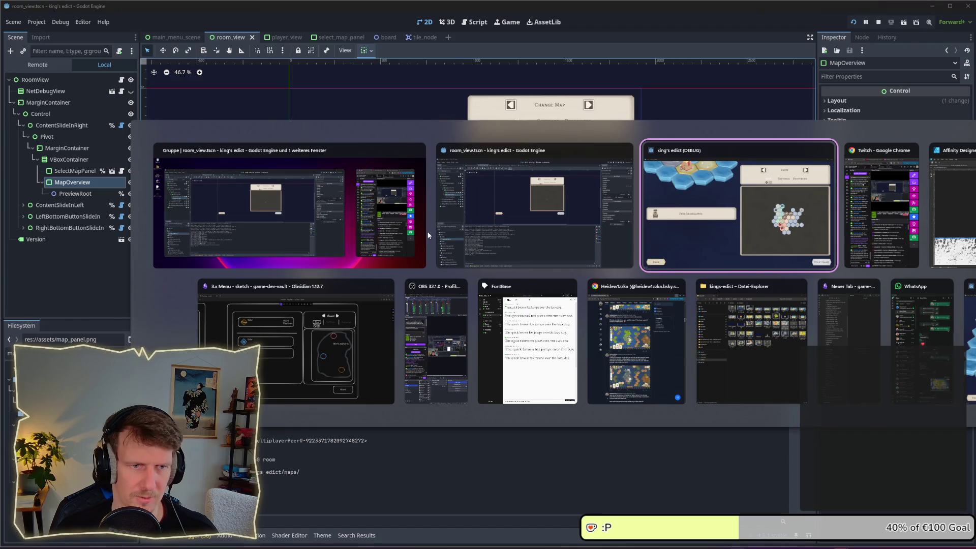
left_click(517, 216)
key("alt+Tab")
key("alt+Tab")
key("alt+Tab")
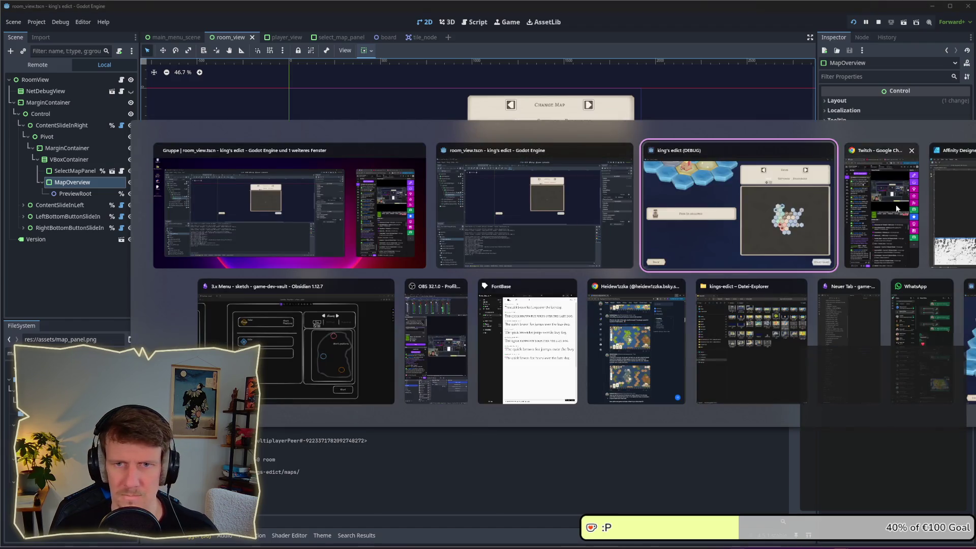
left_click(16, 23)
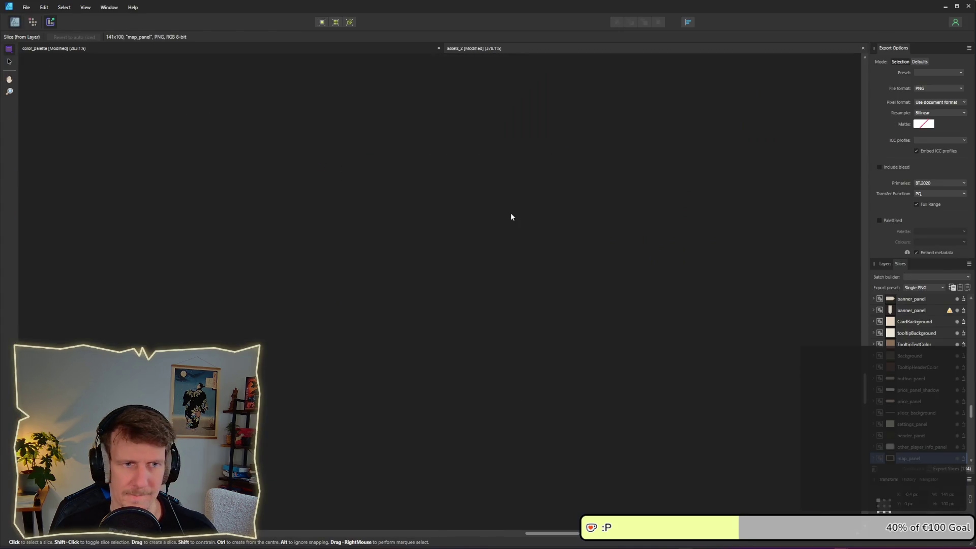
left_click(496, 218)
left_click(947, 293)
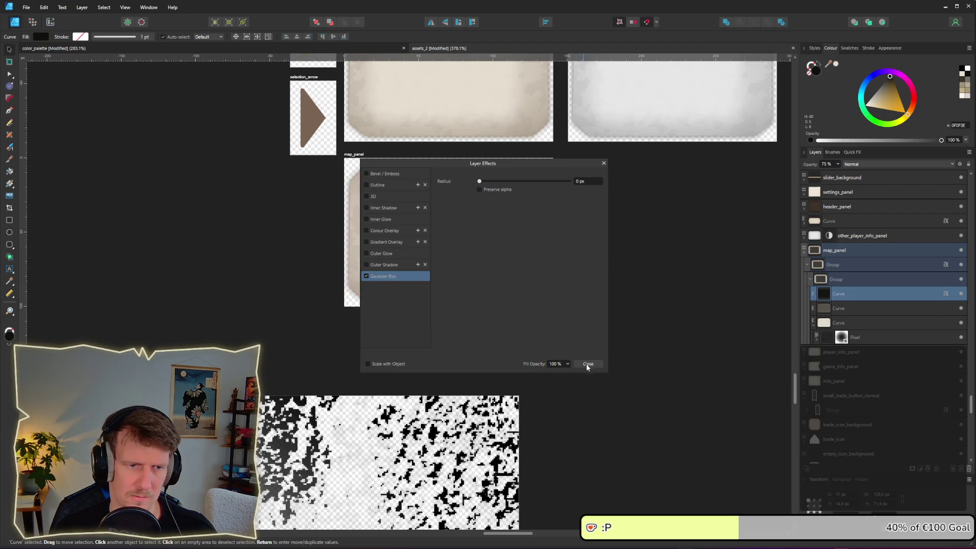
left_click(587, 364)
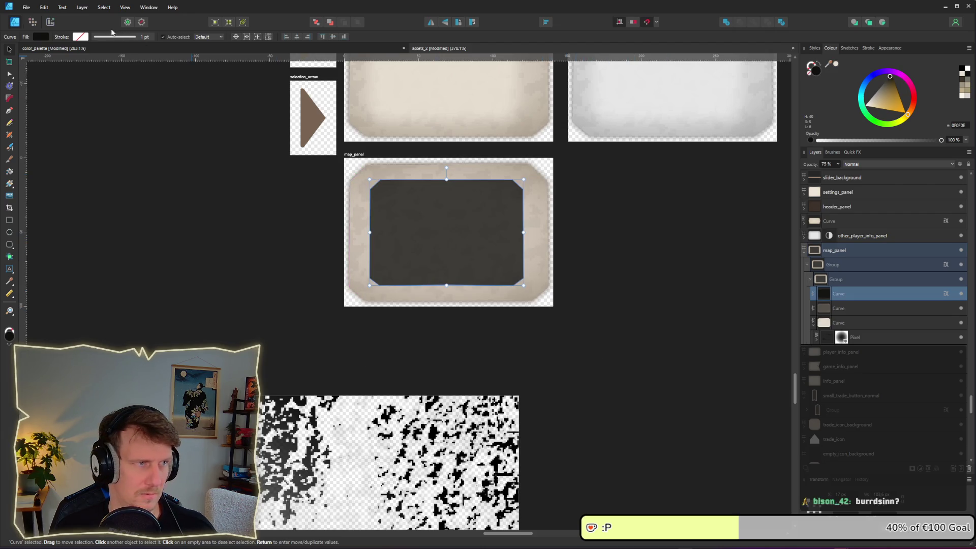
Export the map_panel slice over the existing map_panel.png and bring the running game forward.
left_click(50, 23)
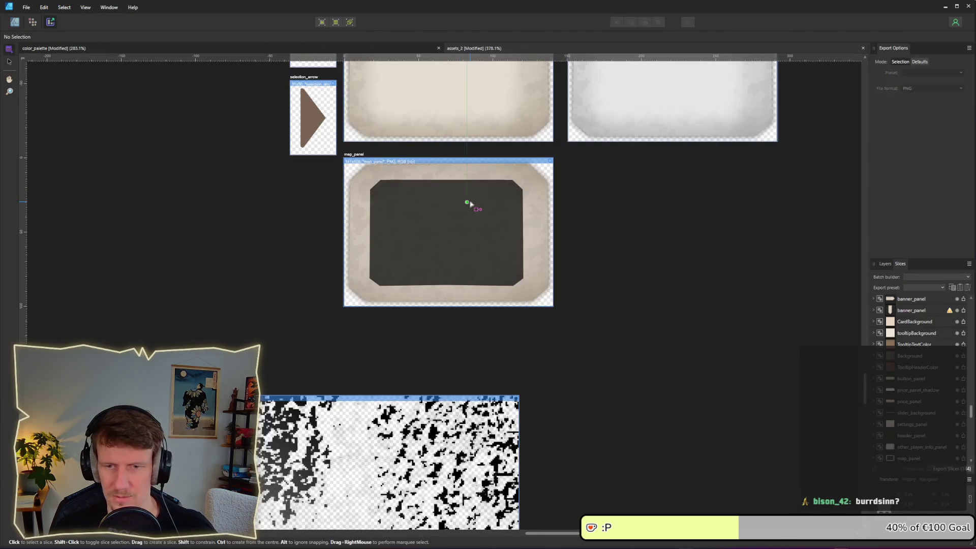
left_click(467, 232)
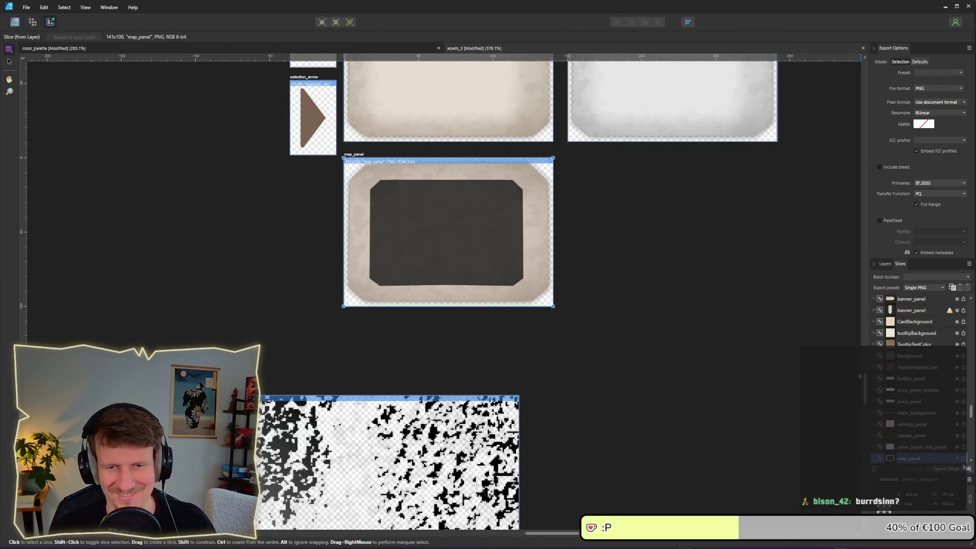
key("Return")
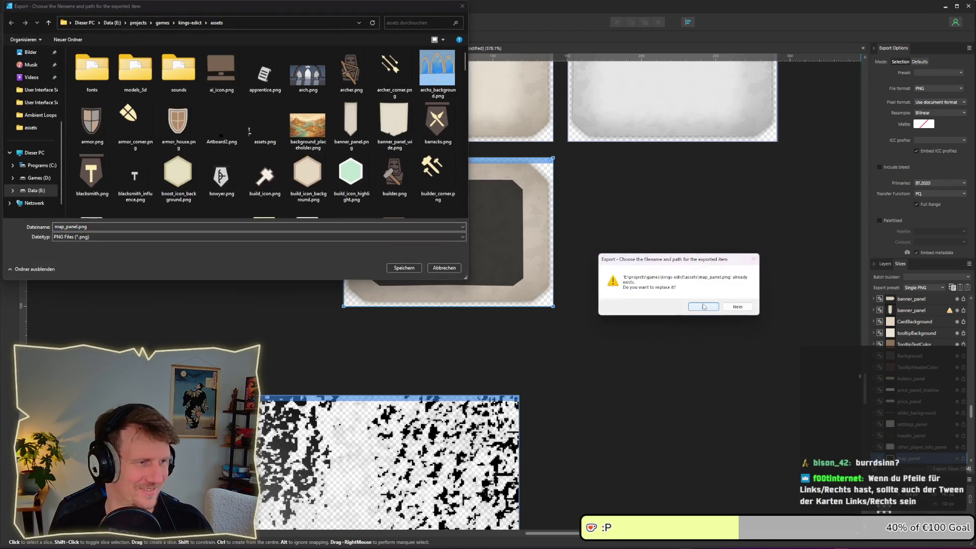
left_click(700, 306)
key("alt+Tab")
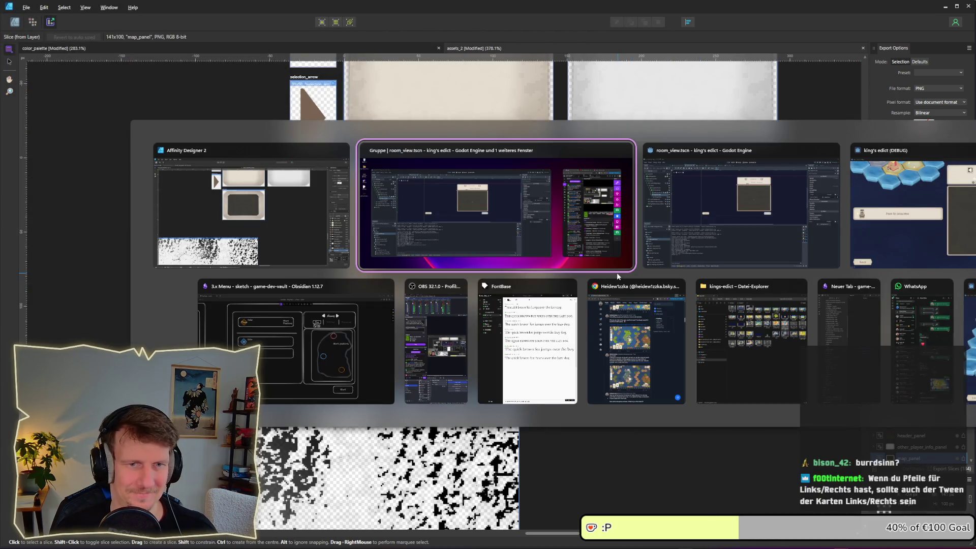
key("alt+Tab")
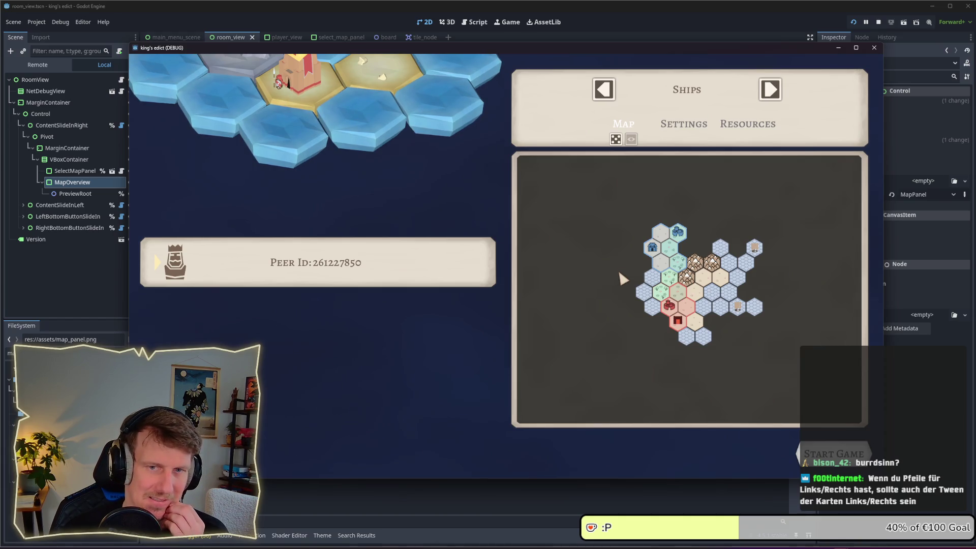
Drag the hex map preview left, up, then right and down within the panel.
mouse_move(620, 279)
left_mouse_down()
mouse_move(829, 291)
mouse_move(478, 284)
left_mouse_up()
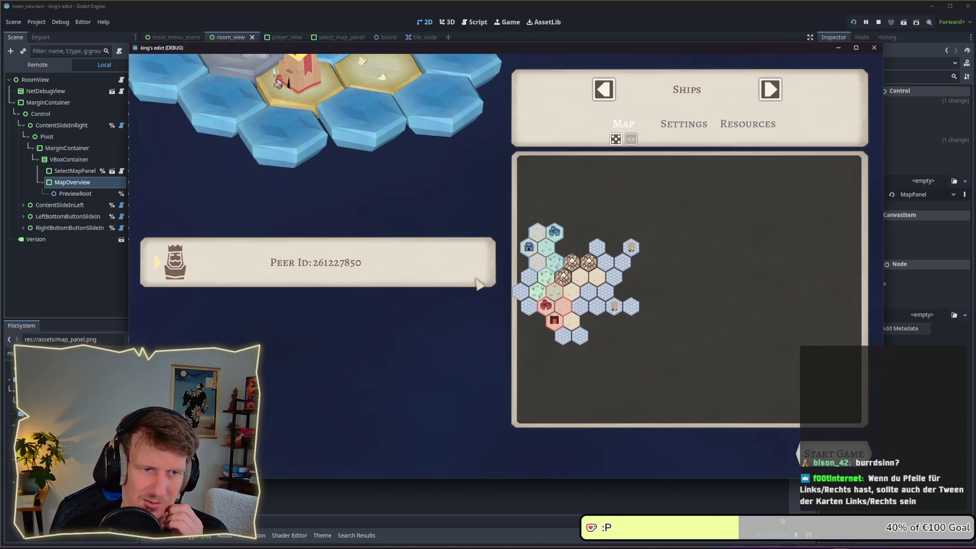
mouse_move(559, 293)
left_mouse_down()
mouse_move(560, 205)
mouse_move(630, 266)
left_mouse_up()
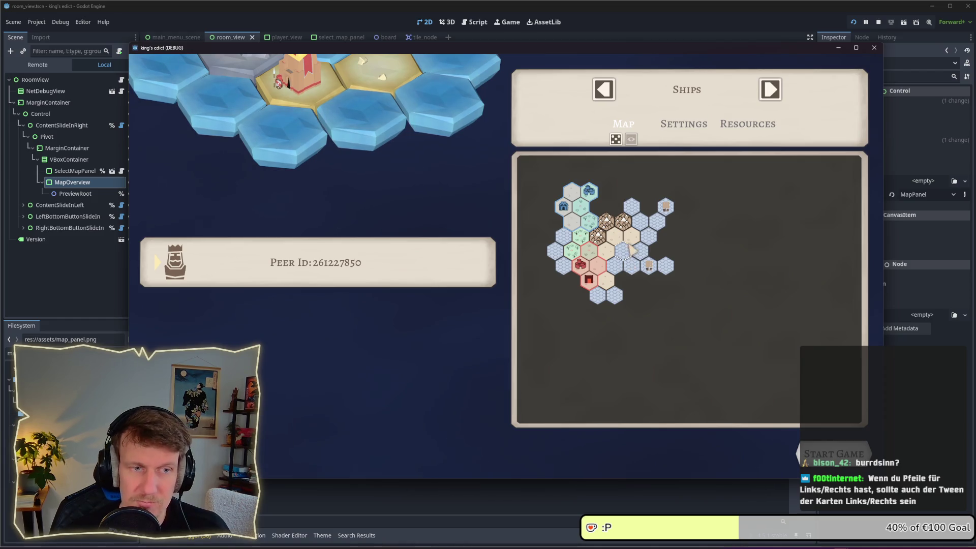
left_click_drag(630, 265, 747, 312)
Step forward through the maps past Sacred Mountain and Stone Island to Even Steven.
left_click(770, 89)
left_click(771, 90)
left_click(770, 90)
left_click(770, 90)
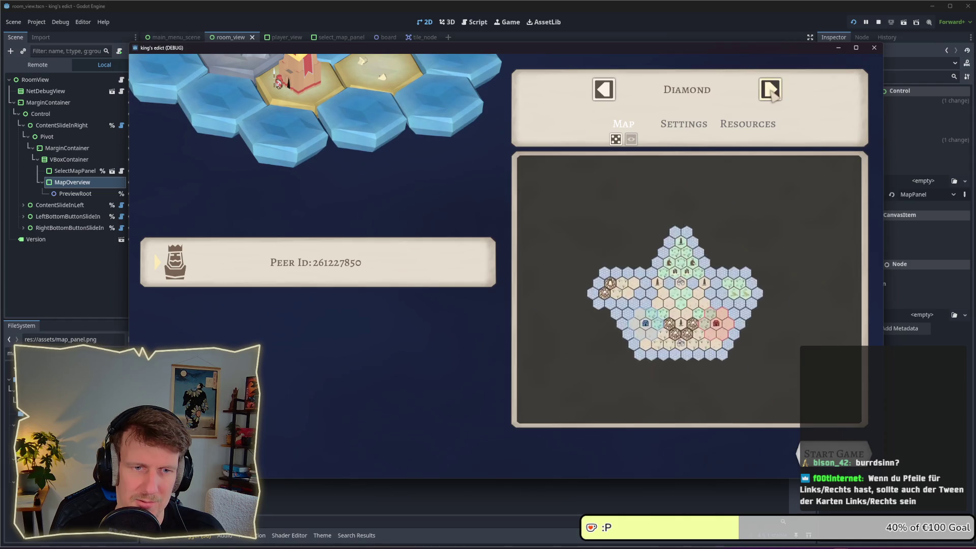
left_click(770, 90)
left_click(770, 89)
left_click(771, 89)
left_click(770, 89)
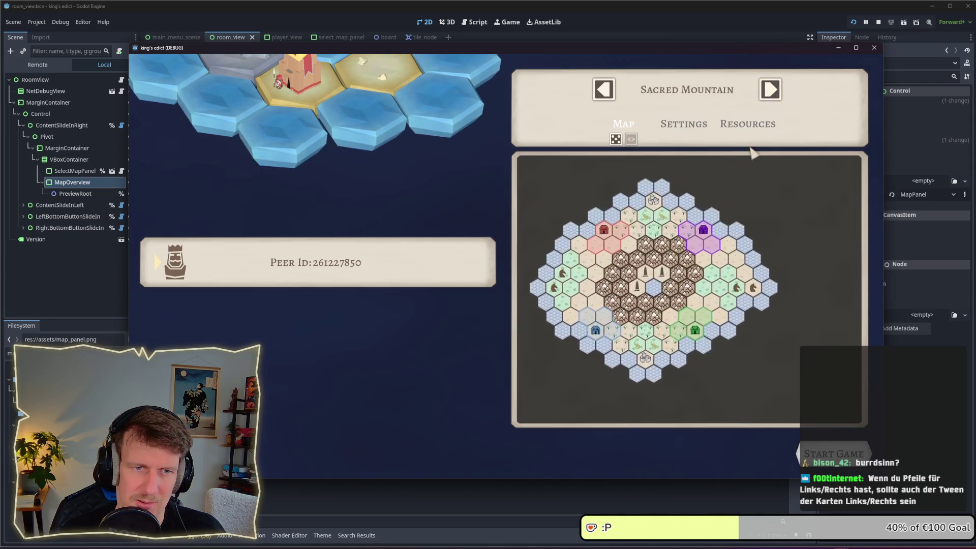
left_click(772, 91)
left_click(605, 90)
left_click(604, 89)
left_click(770, 90)
left_click(770, 89)
left_click(770, 90)
Use the map-name list and arrows to view Green Island, Direct Conflict, settling on Stone Island.
left_click(712, 91)
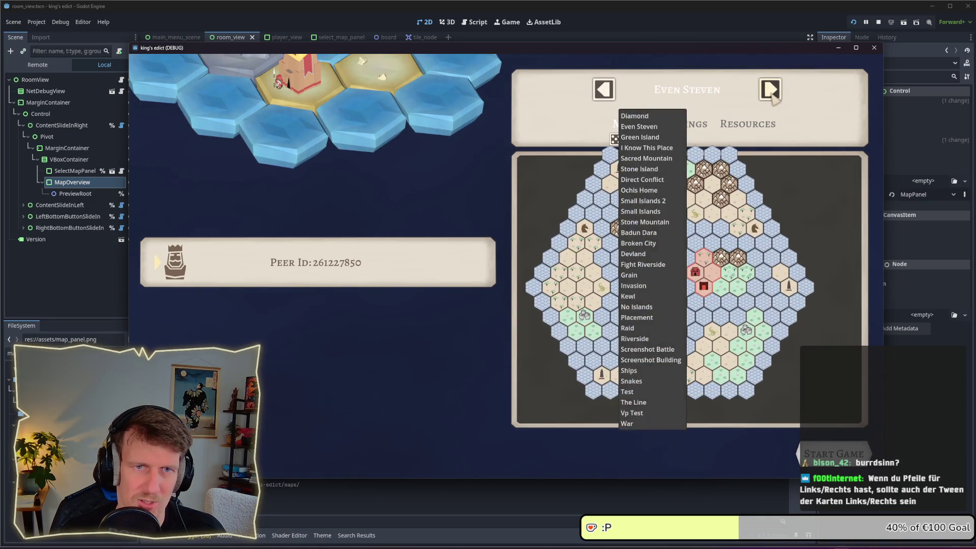
left_click(640, 137)
left_click(710, 94)
left_click(710, 95)
left_click(710, 94)
left_click(770, 90)
left_click(770, 89)
left_click(771, 89)
left_click(679, 101)
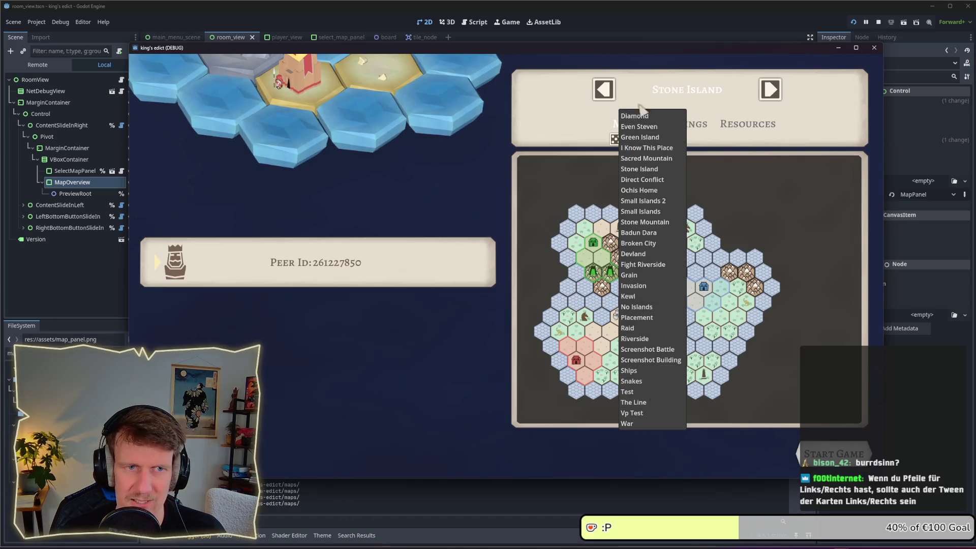
left_click(771, 90)
left_click(770, 90)
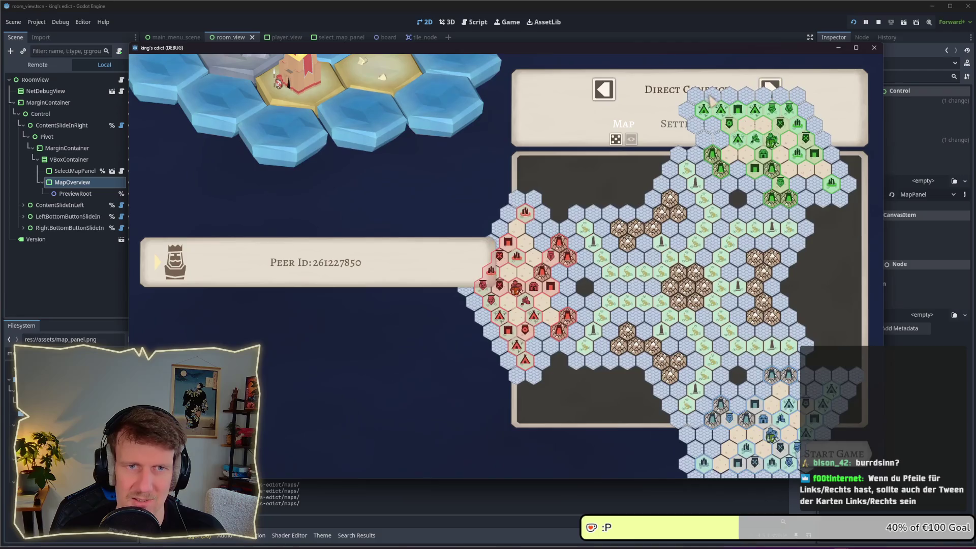
left_click(674, 96)
left_click(605, 91)
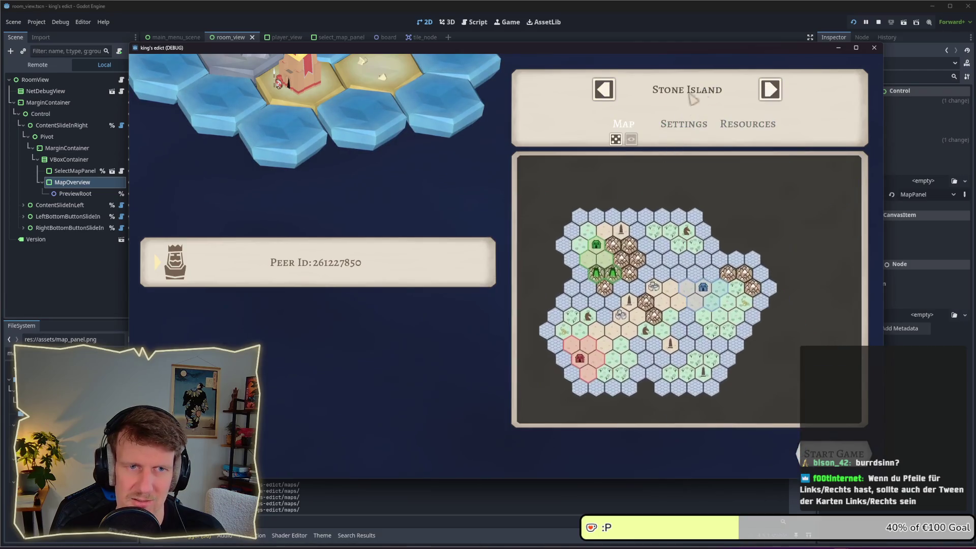
left_click(689, 94)
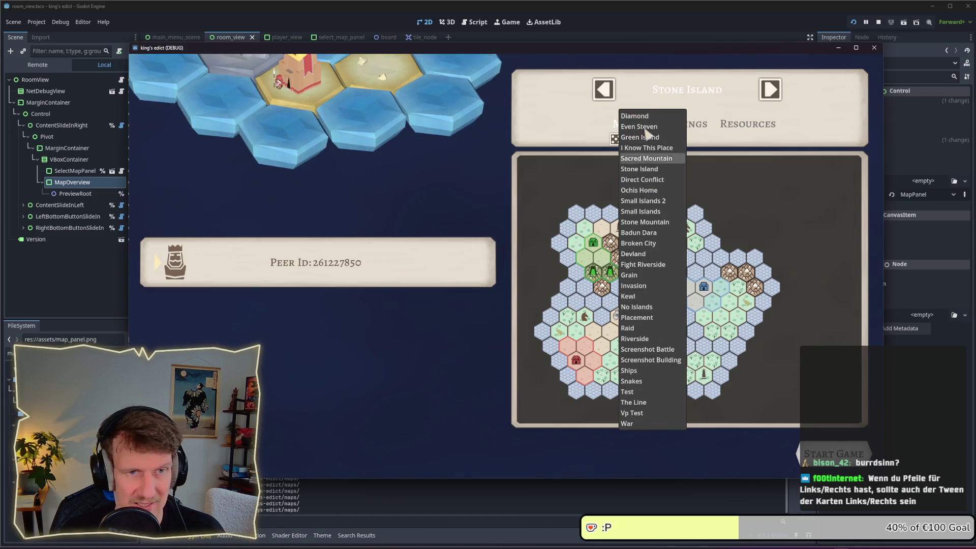
left_click(732, 110)
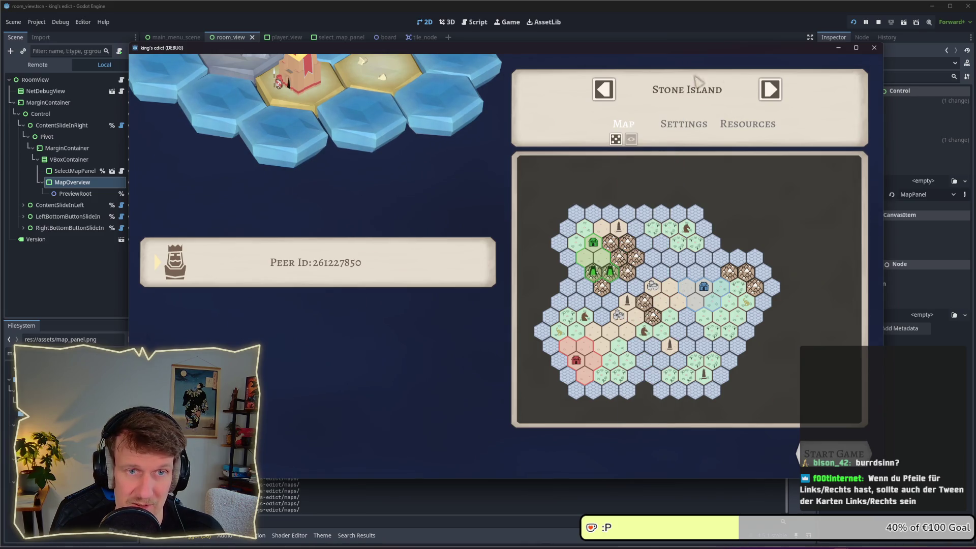
Step back through Sacred Mountain, Green Island and Even Steven to Diamond, then stop the game.
left_click(610, 97)
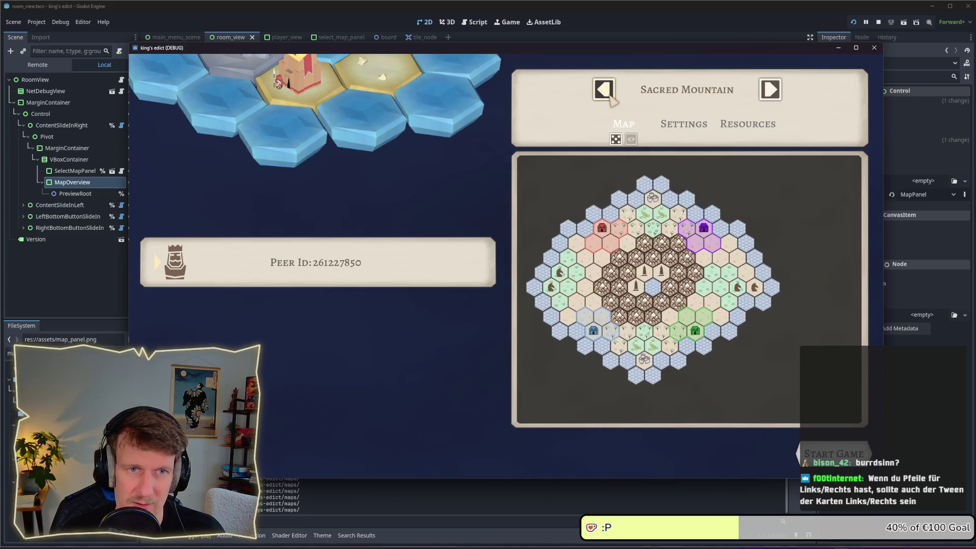
left_click(611, 97)
left_click(610, 96)
left_click(610, 97)
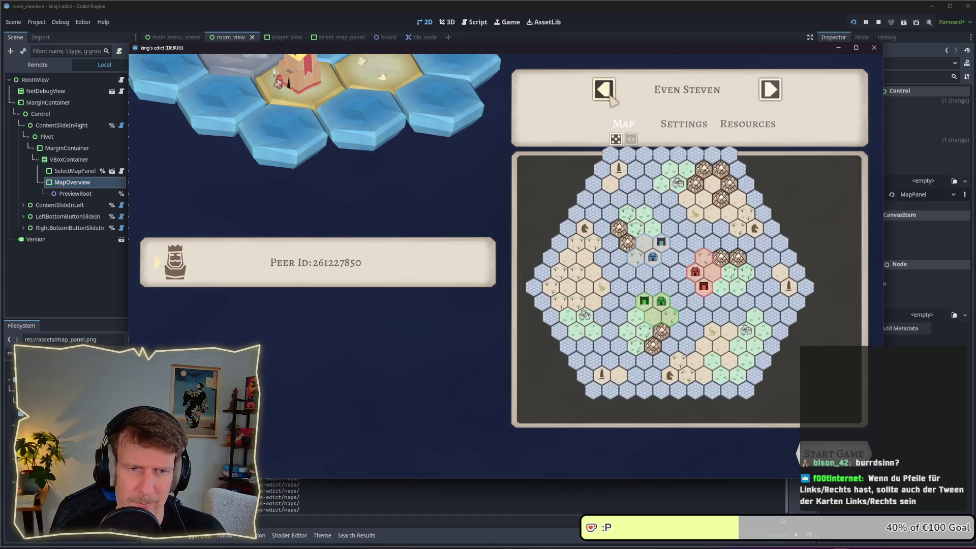
left_click(610, 96)
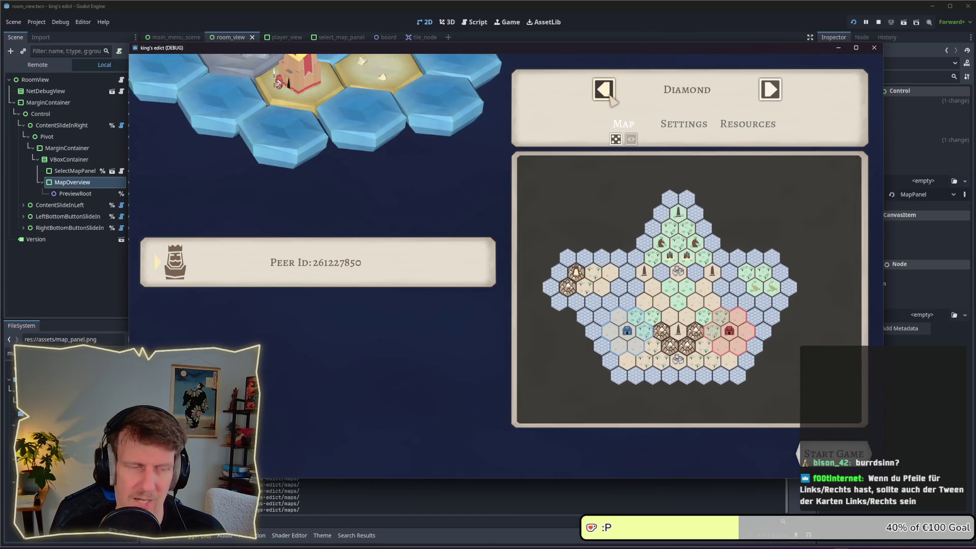
left_click(877, 23)
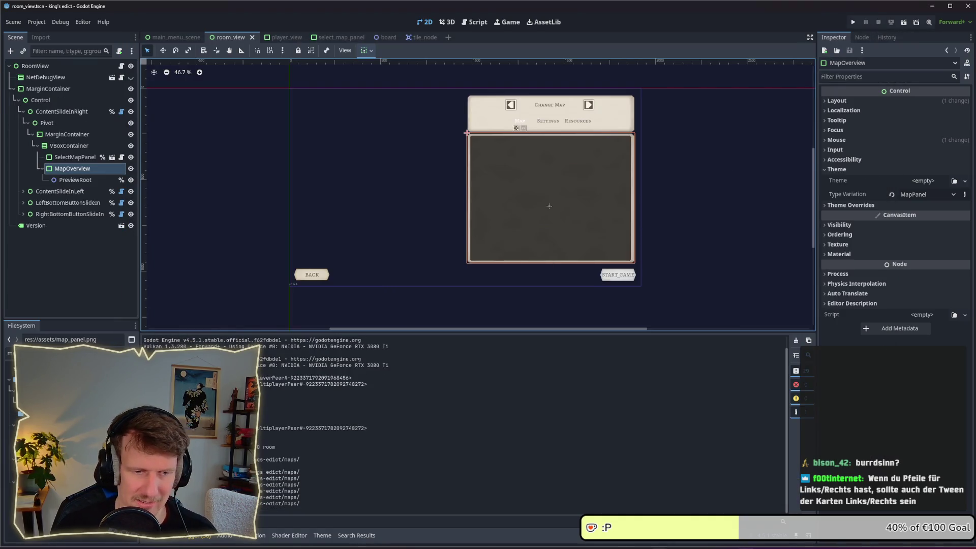
In a new Explorer window, go from assets up to projects, into games, then kings-edict, and select the address bar.
key("super+e")
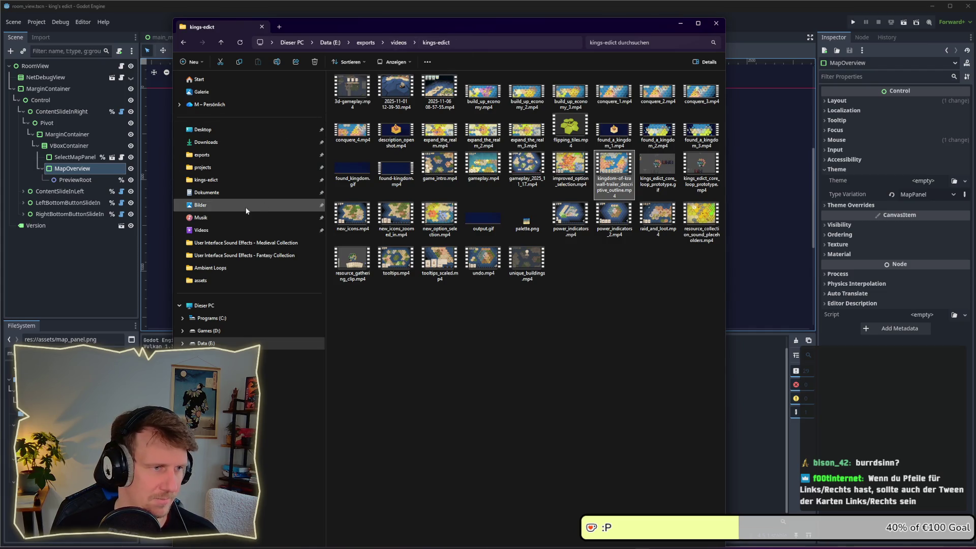
left_click(234, 280)
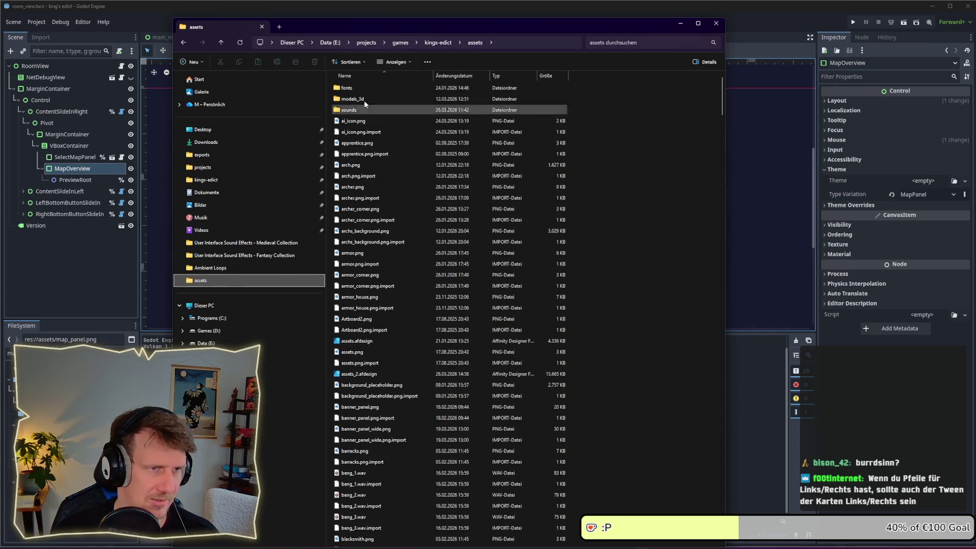
left_click(375, 44)
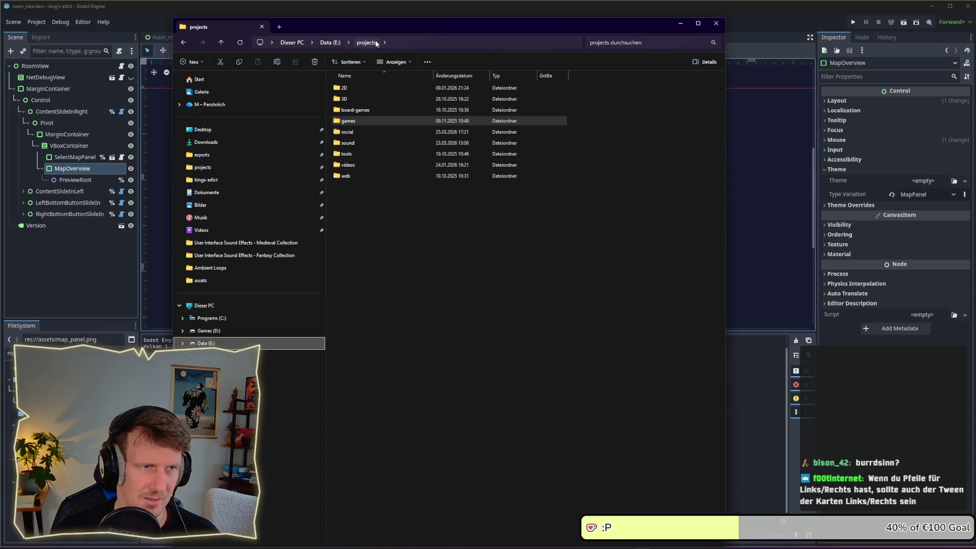
double_click(353, 121)
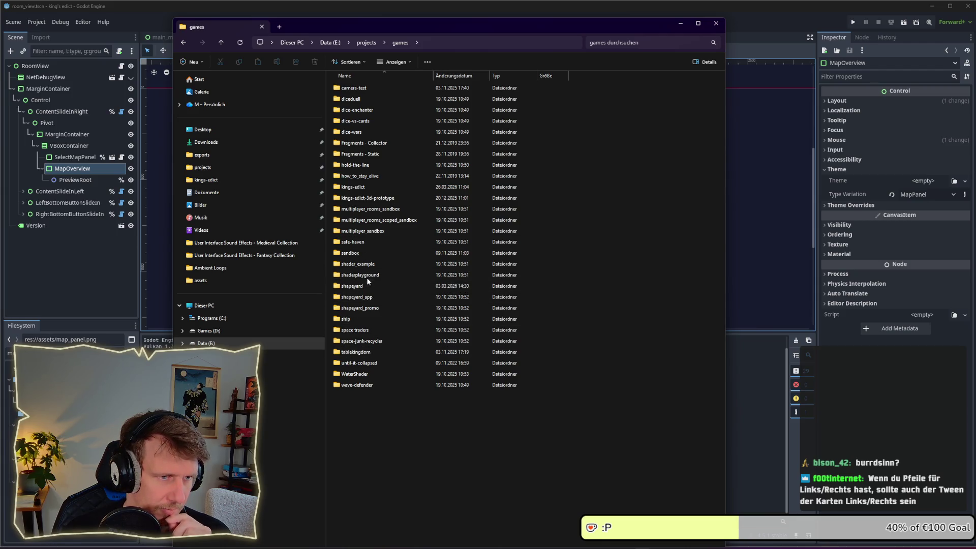
double_click(362, 184)
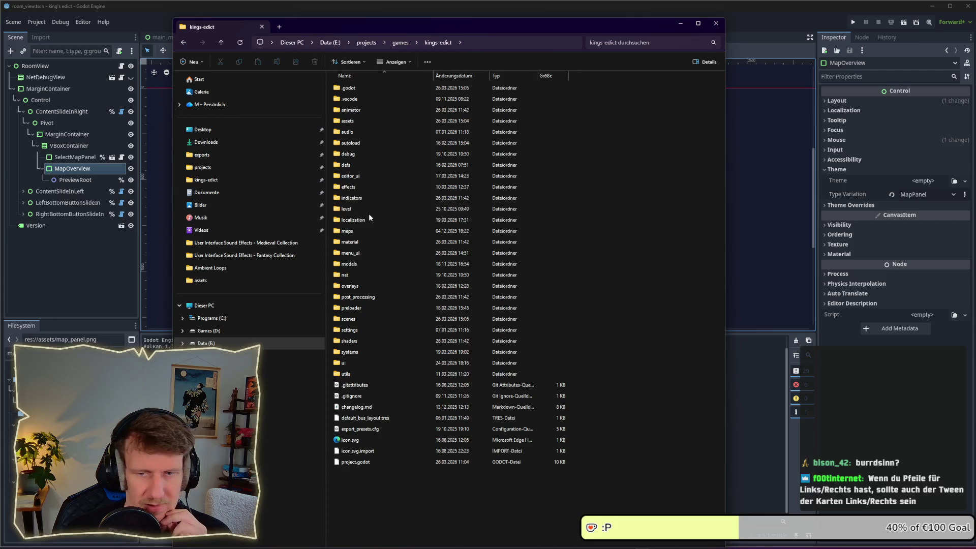
left_click(490, 41)
Launch cmd from the kings-edict address bar, close Explorer, and shift the prompt to another monitor.
type("cmd")
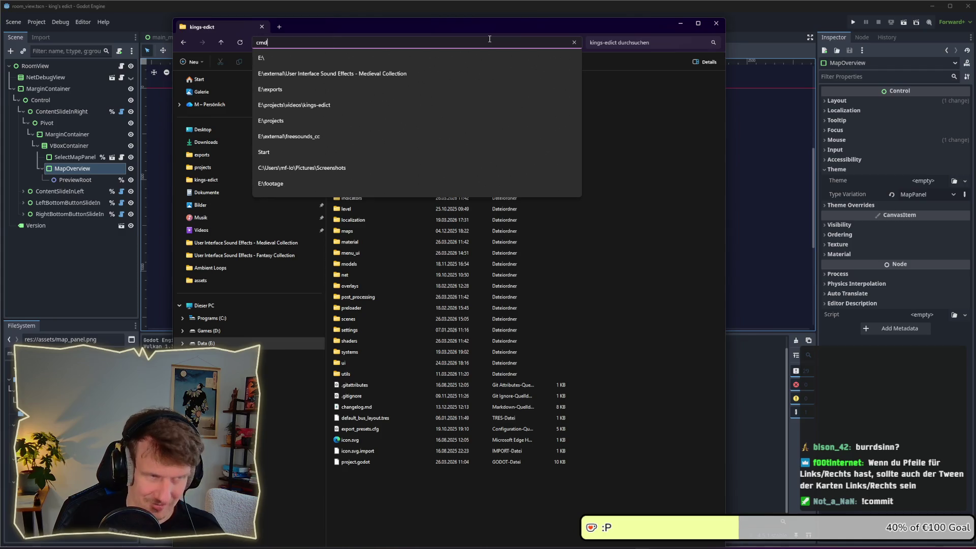
key("Return")
left_click(486, 34)
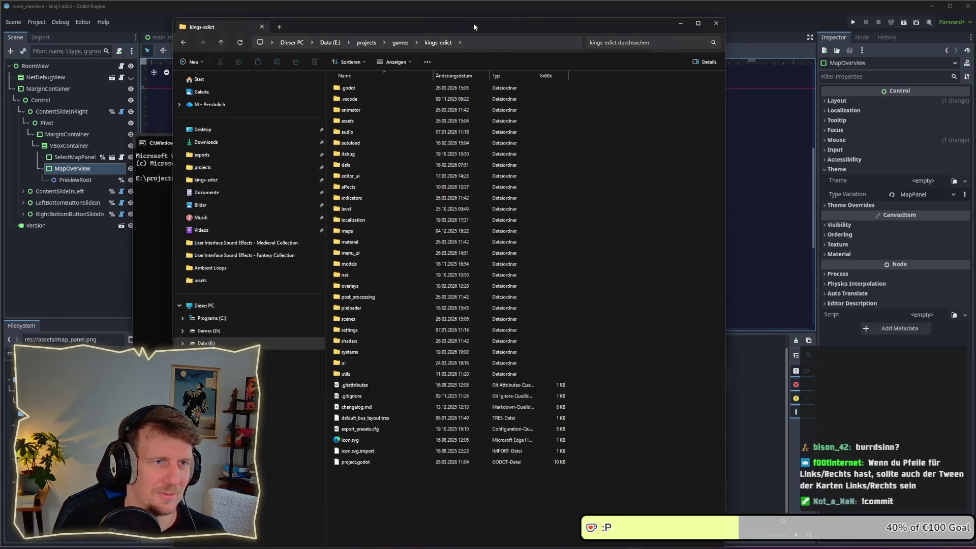
key("alt+F4")
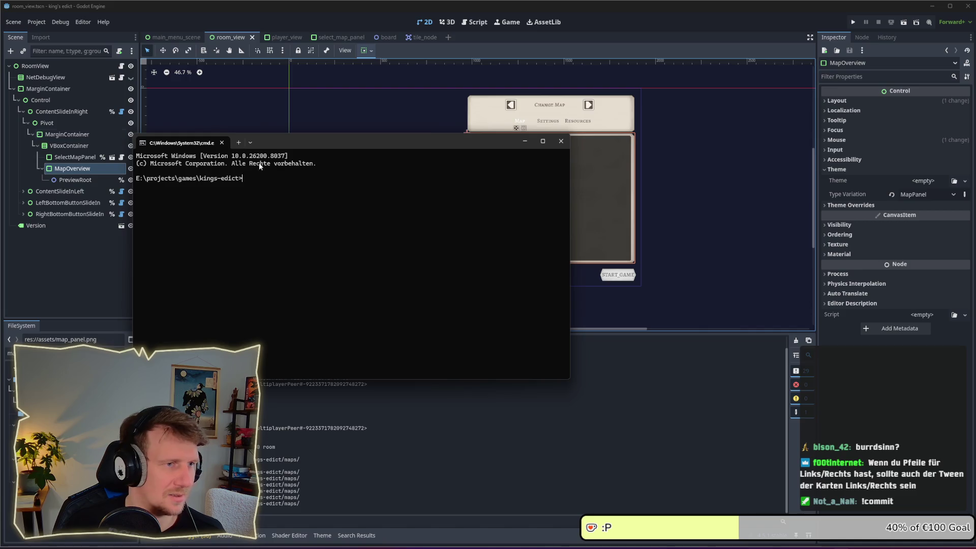
key("super+shift+Left")
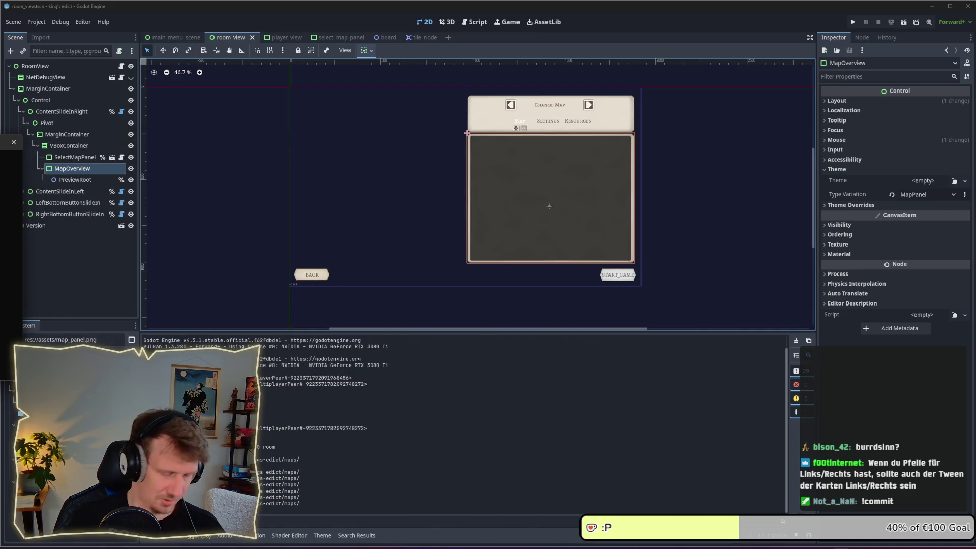
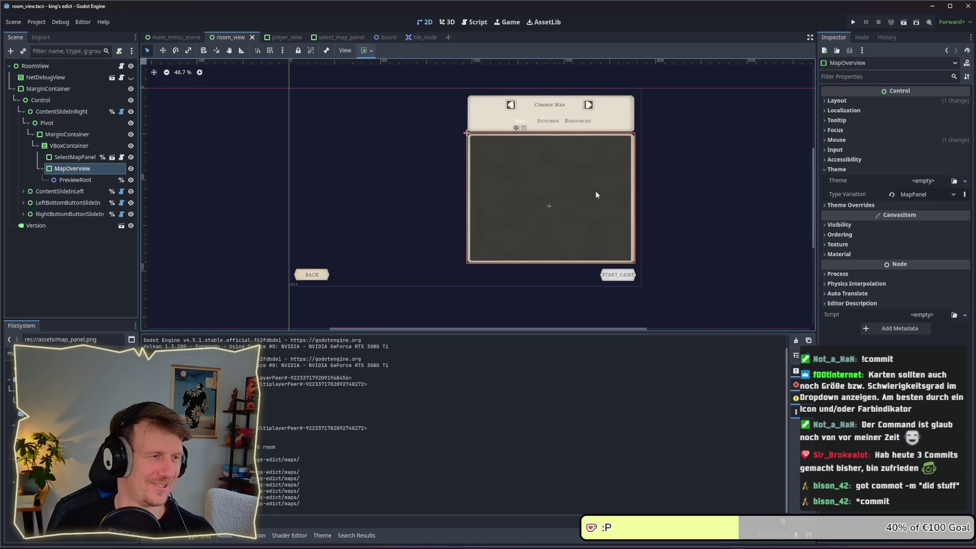
Add a SubViewport node as a child of MapOverview in the room_view scene.
scroll(566, 201, "up", 2)
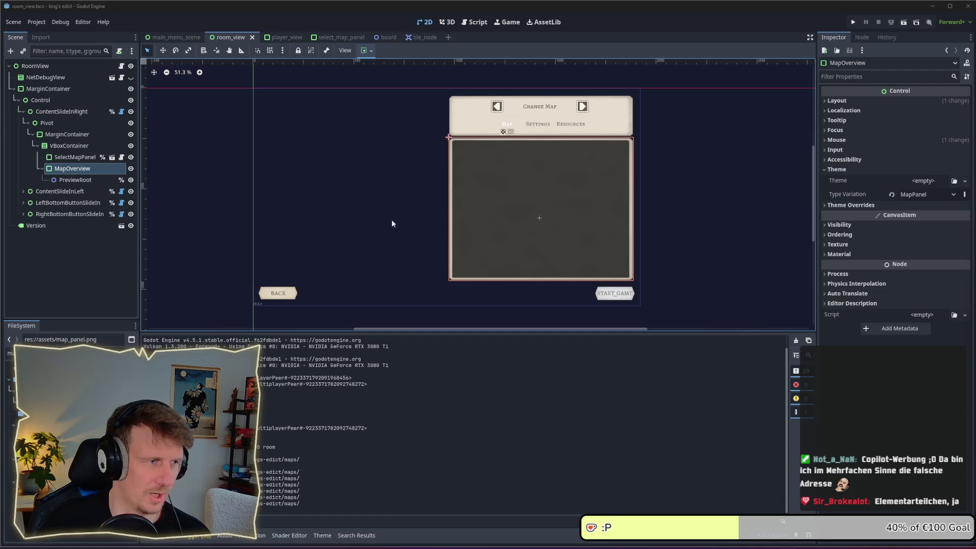
left_click(74, 180)
left_click(75, 168)
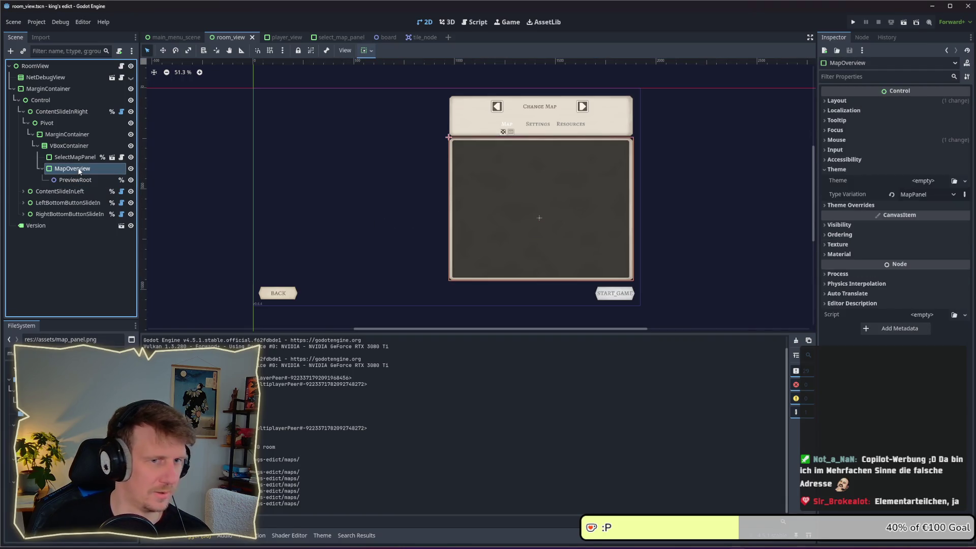
right_click(79, 171)
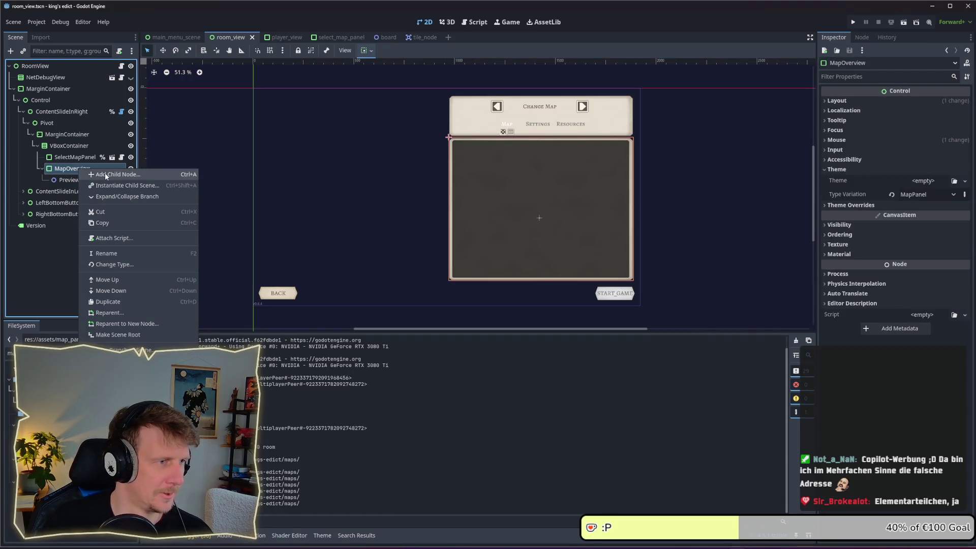
left_click(105, 172)
type("Sub")
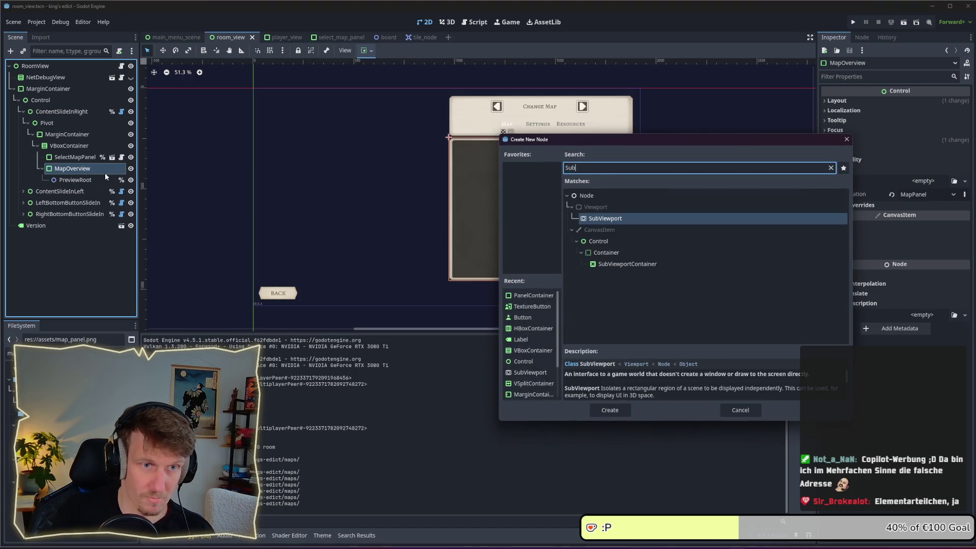
key("Return")
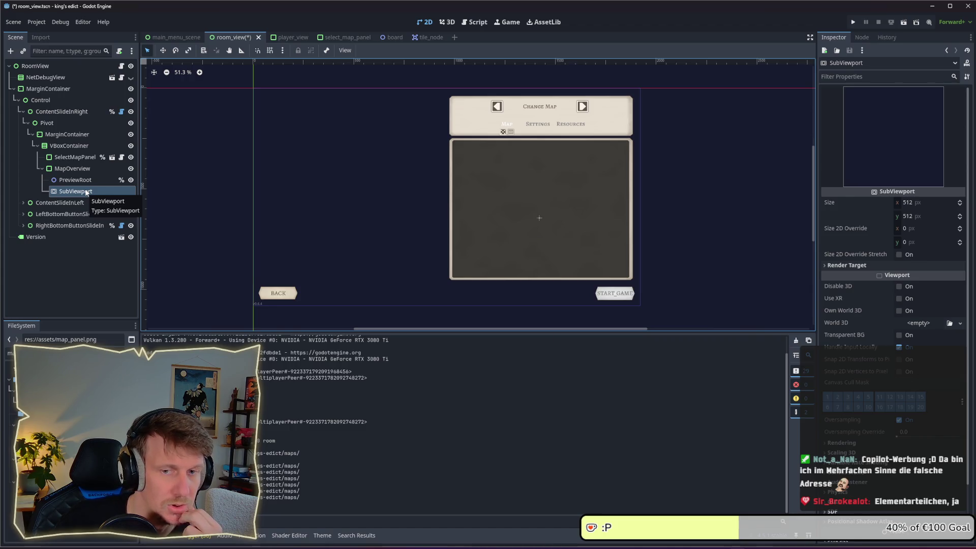
left_click(854, 268)
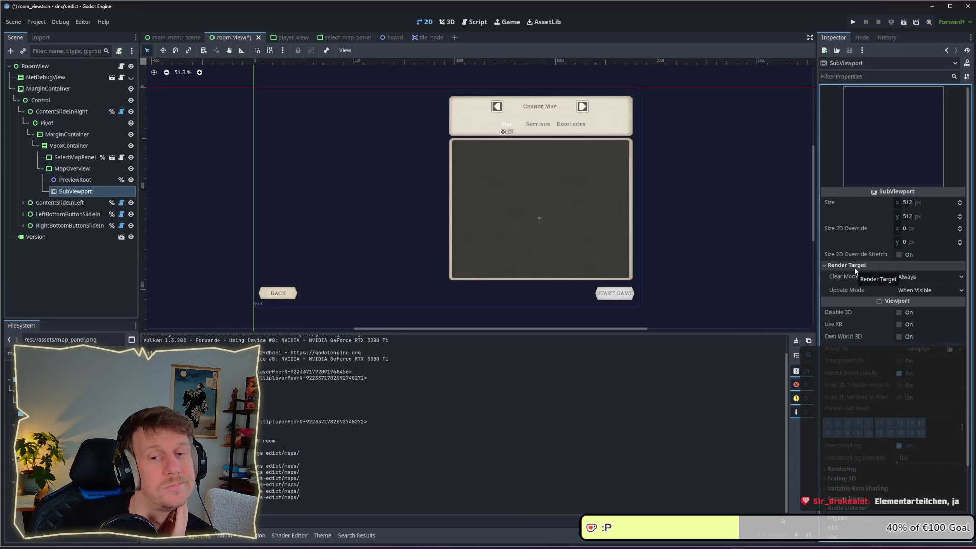
left_click(854, 267)
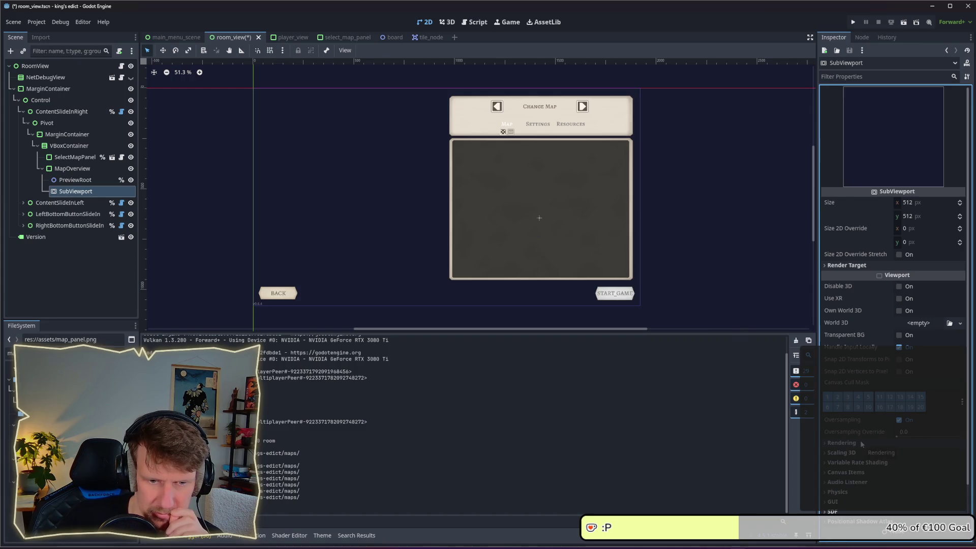
left_click(853, 474)
left_click(854, 474)
left_click(88, 181)
mouse_move(88, 181)
left_mouse_down()
mouse_move(80, 191)
mouse_move(80, 176)
left_mouse_up()
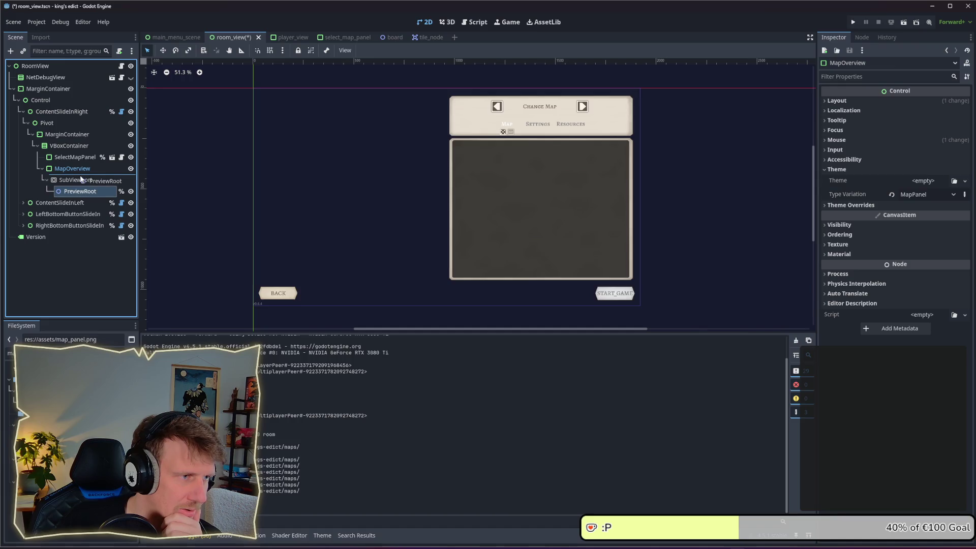
left_click(82, 192)
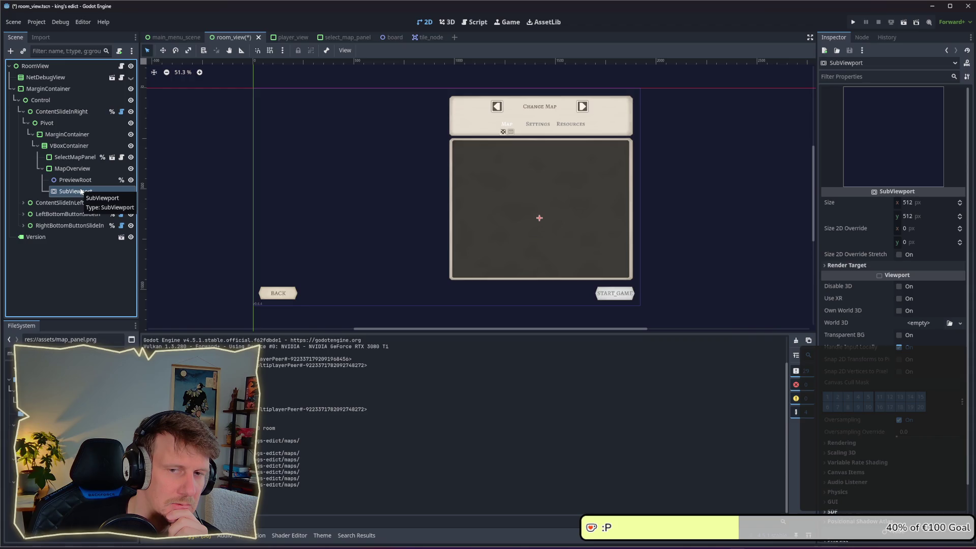
Add a Camera2D child node under the SubViewport.
right_click(81, 191)
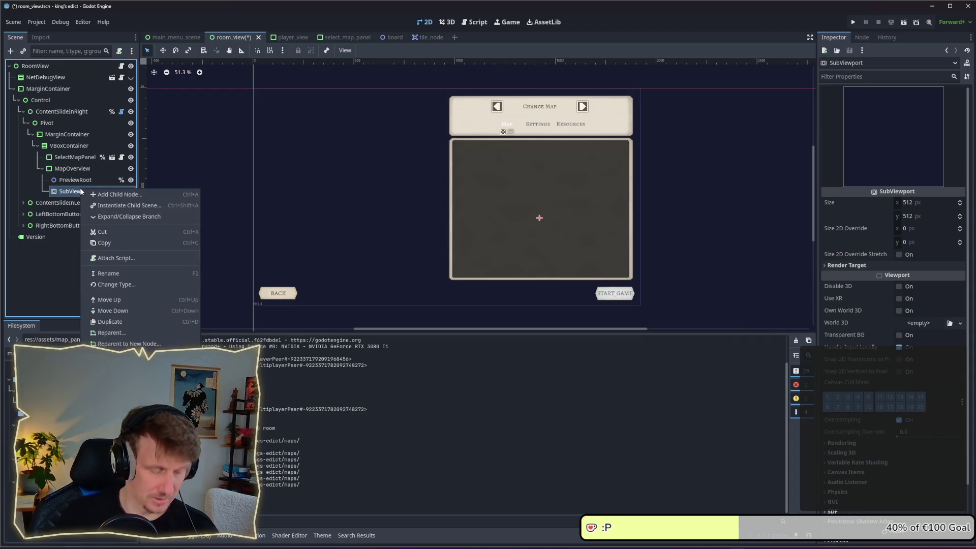
left_click(115, 194)
type("Camer")
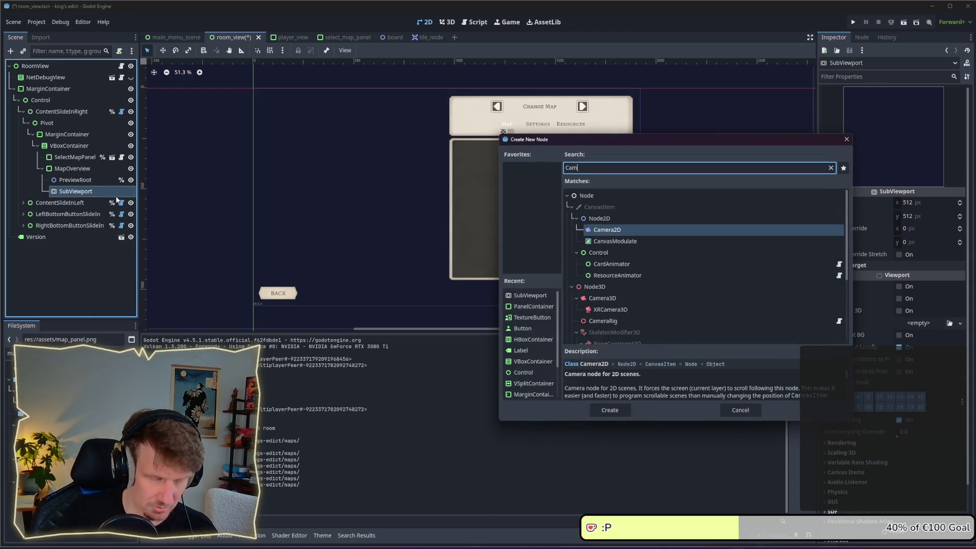
key("Return")
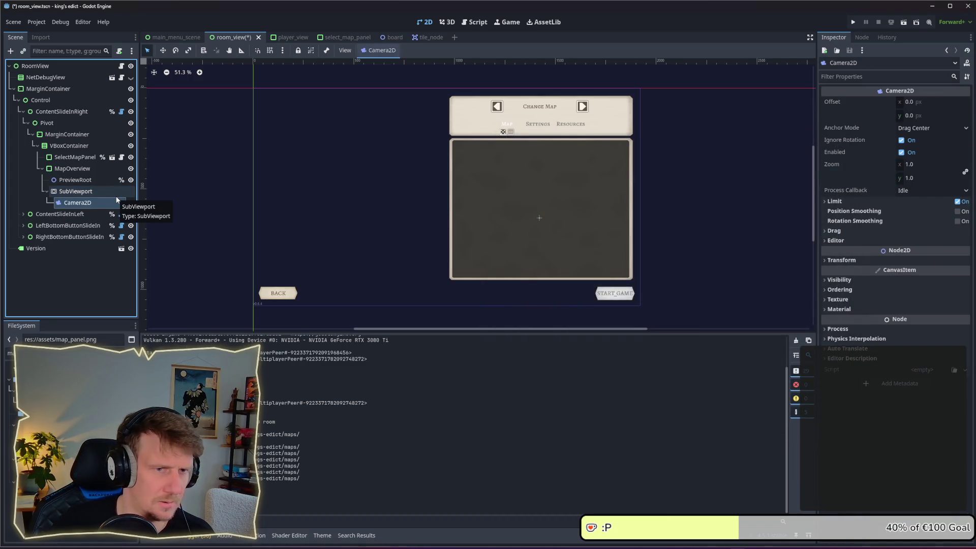
key("F2")
key("Escape")
left_click(71, 192)
left_click(71, 202)
right_click(67, 201)
left_click(90, 209)
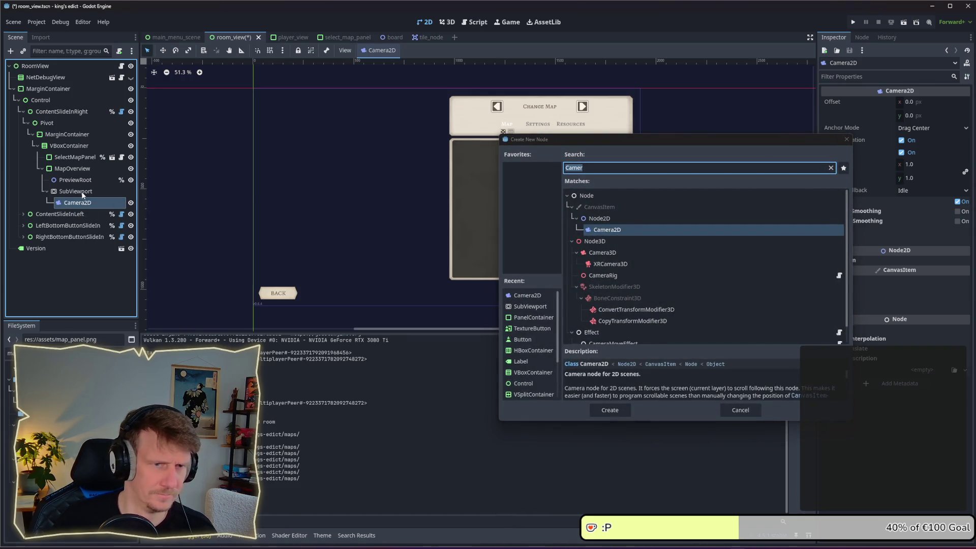
key("Escape")
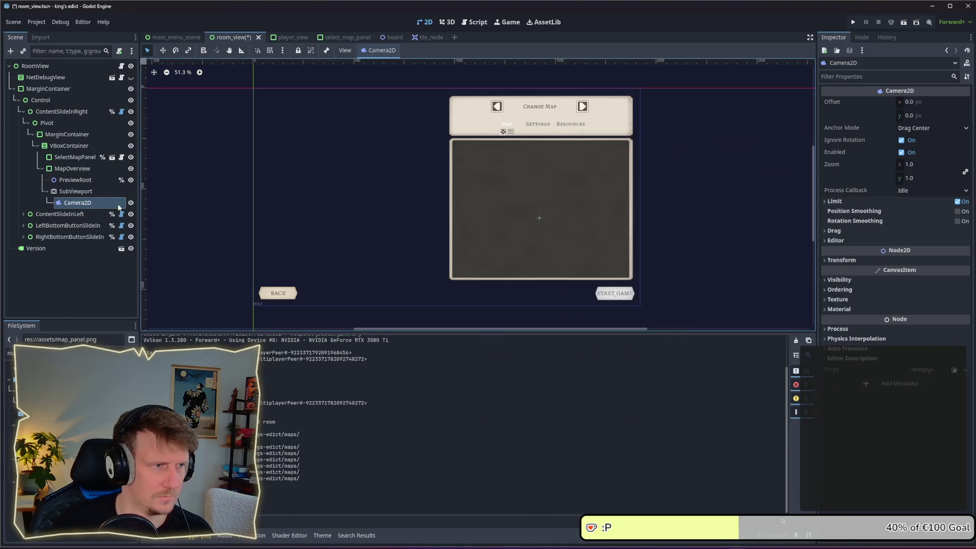
Add a Sprite2D child node under the SubViewport.
left_click(83, 194)
right_click(83, 194)
left_click(103, 203)
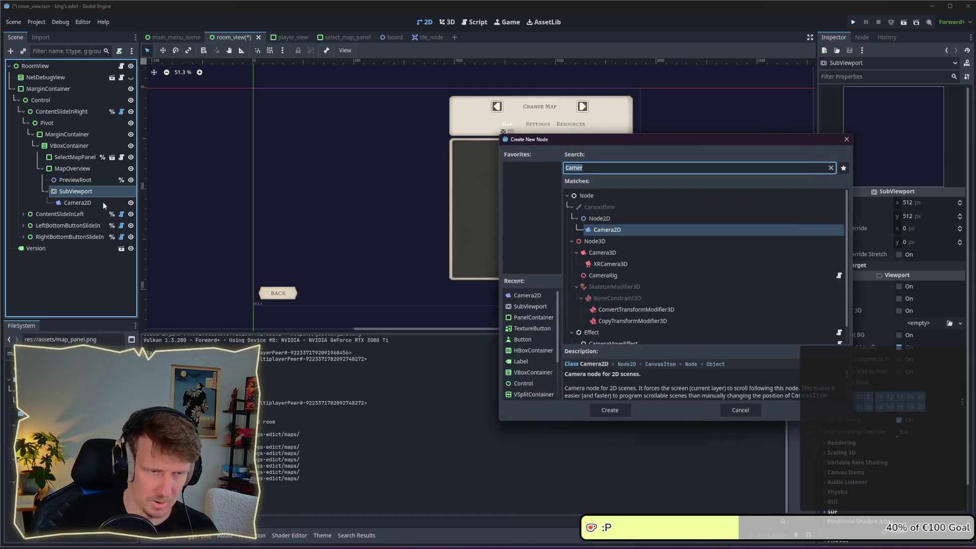
type("Text")
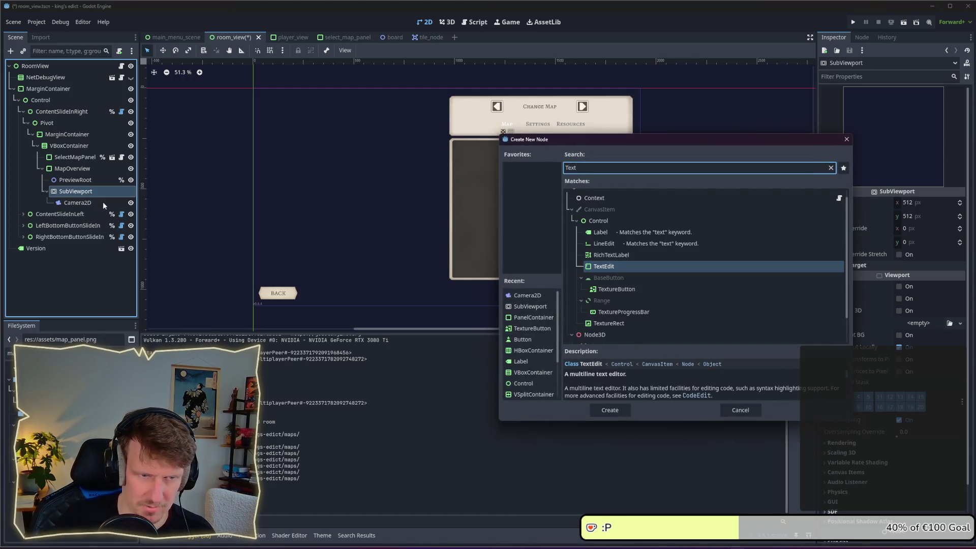
key("BackSpace")
key("BackSpace")
key("BackSpace")
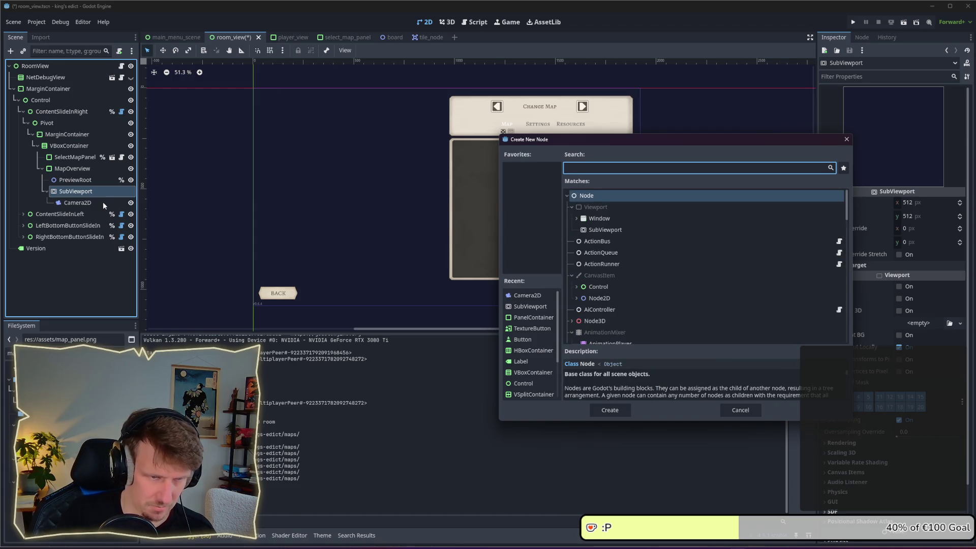
type("S")
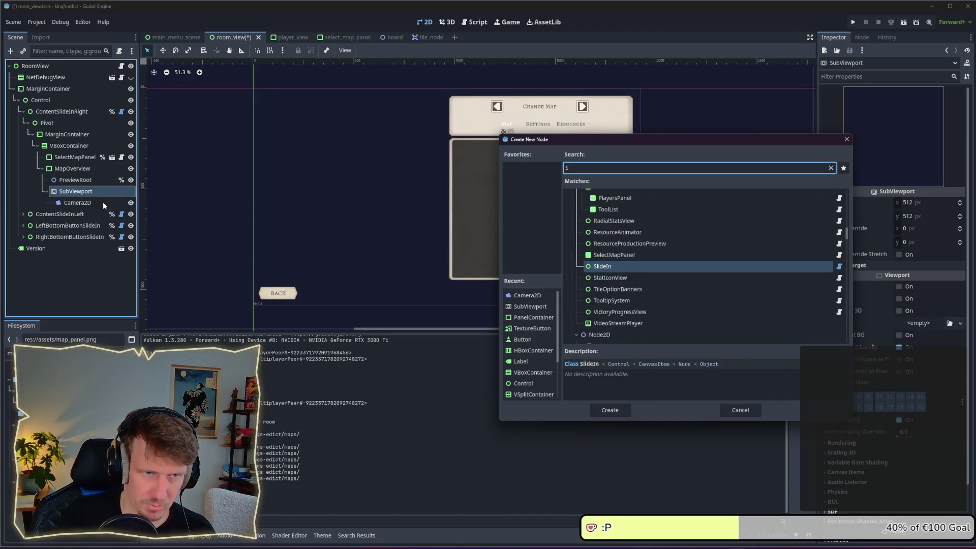
key("BackSpace")
type("N")
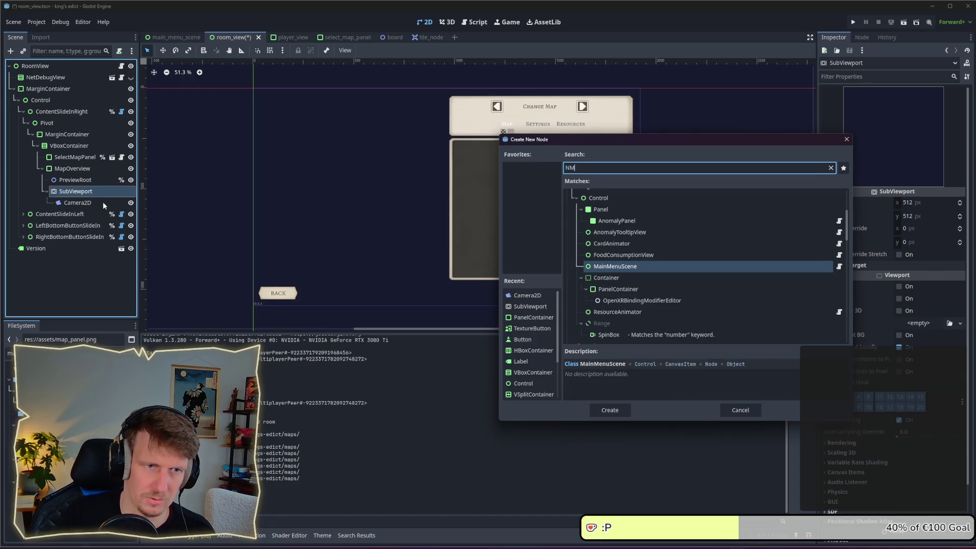
key("BackSpace")
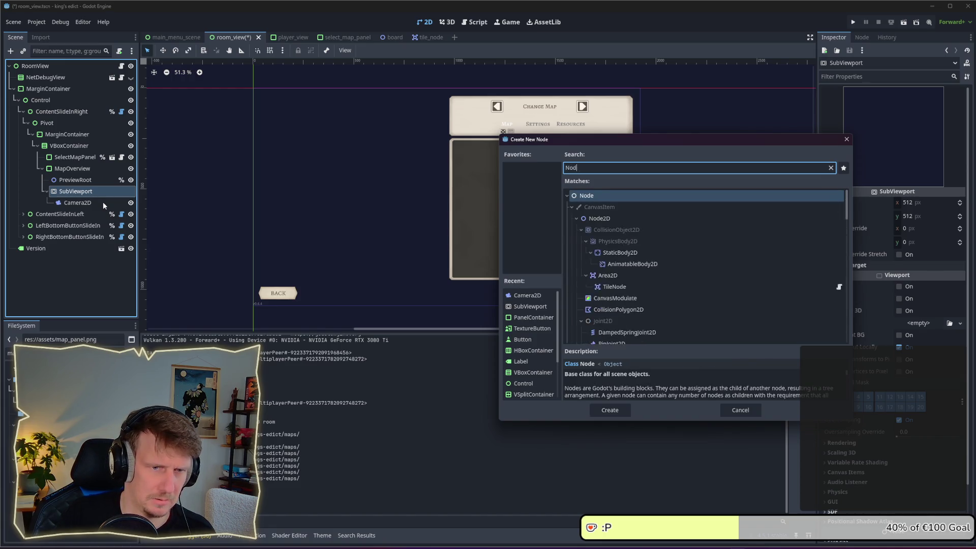
type("sprit")
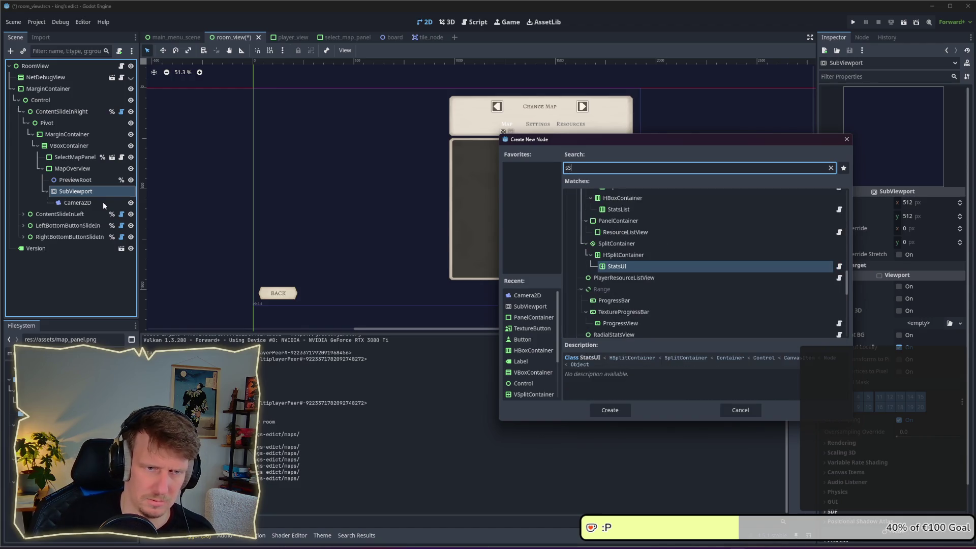
key("Return")
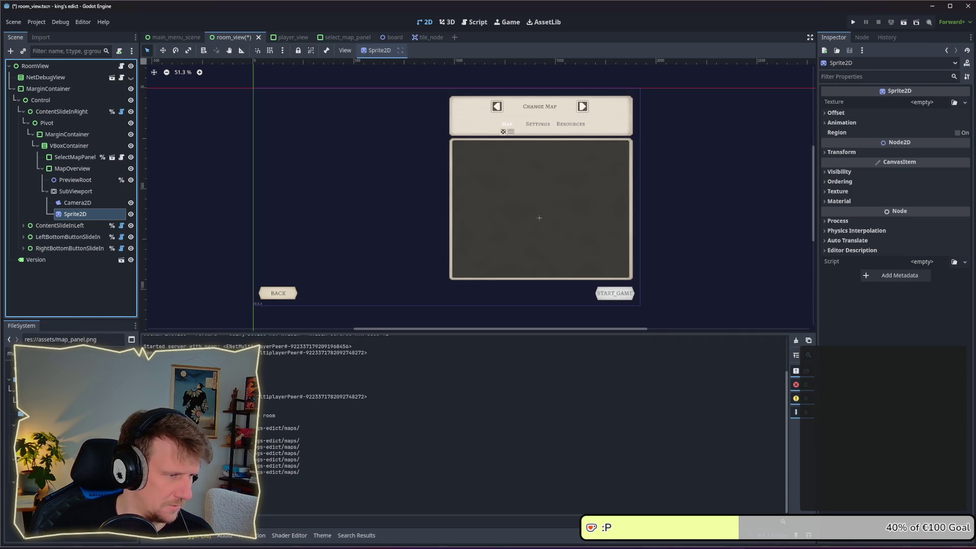
left_click(61, 353)
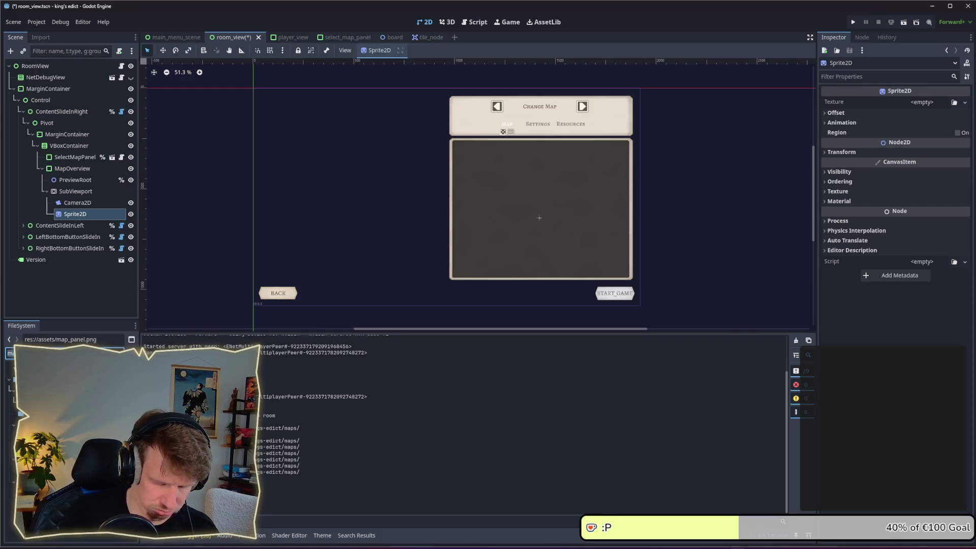
Filter the FileSystem for 'ico' and assign coins_icon.png as the Sprite2D texture.
type("ico")
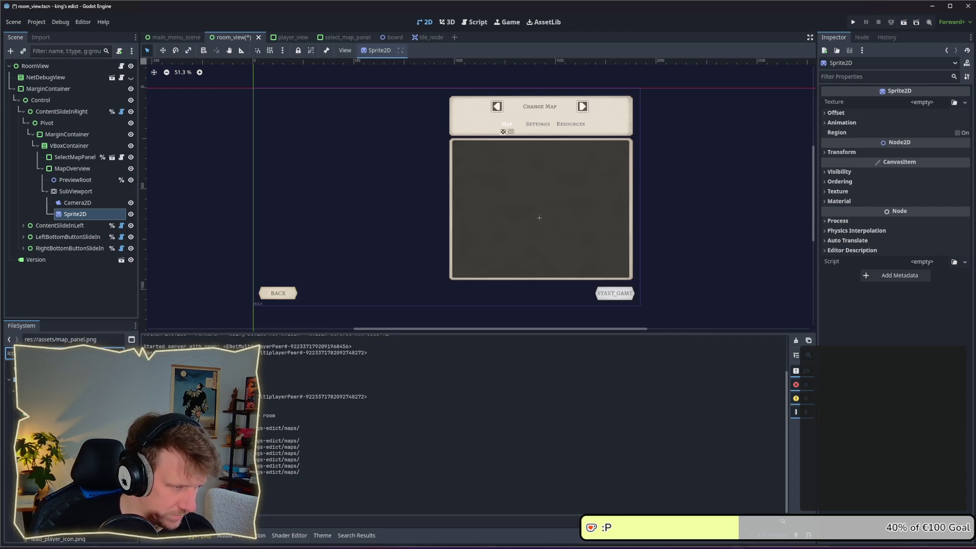
mouse_move(41, 379)
left_mouse_down()
mouse_move(96, 312)
mouse_move(105, 219)
mouse_move(74, 203)
mouse_move(77, 188)
mouse_move(71, 211)
mouse_move(87, 215)
left_mouse_up()
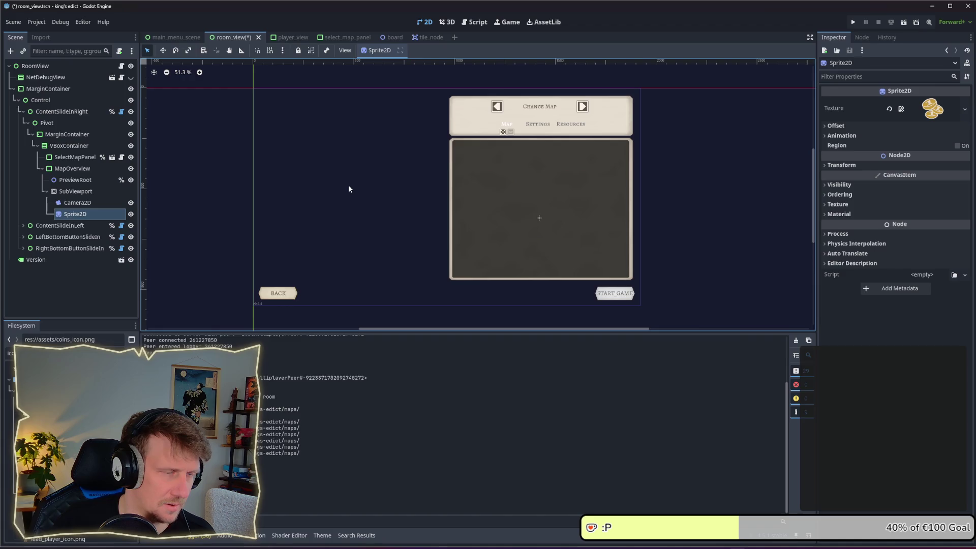
left_click(78, 204)
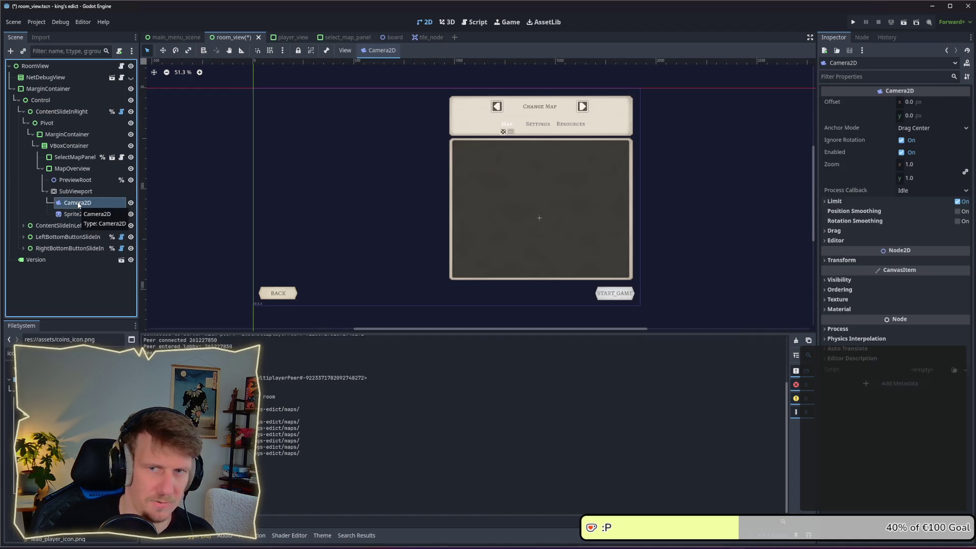
Delete the Camera2D node from the SubViewport.
left_click(76, 191)
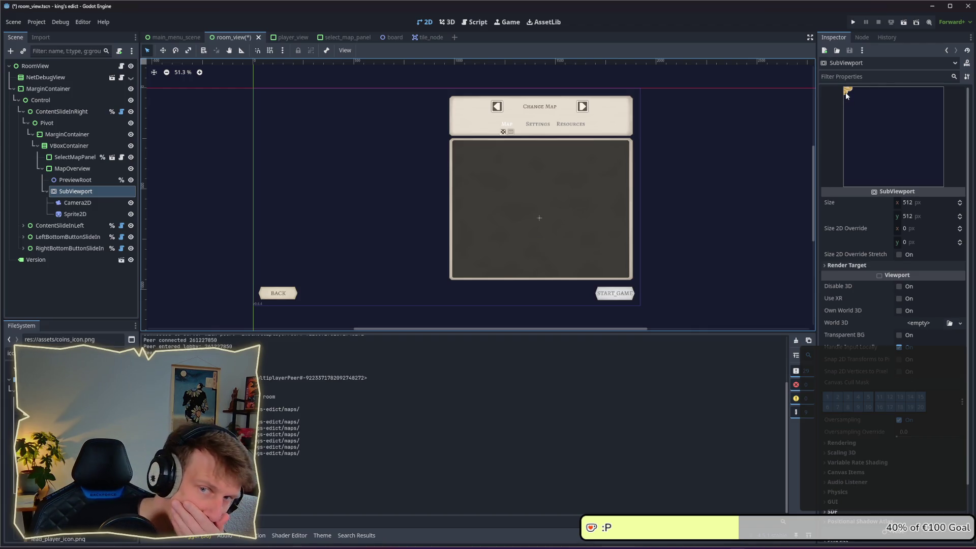
left_click(87, 214)
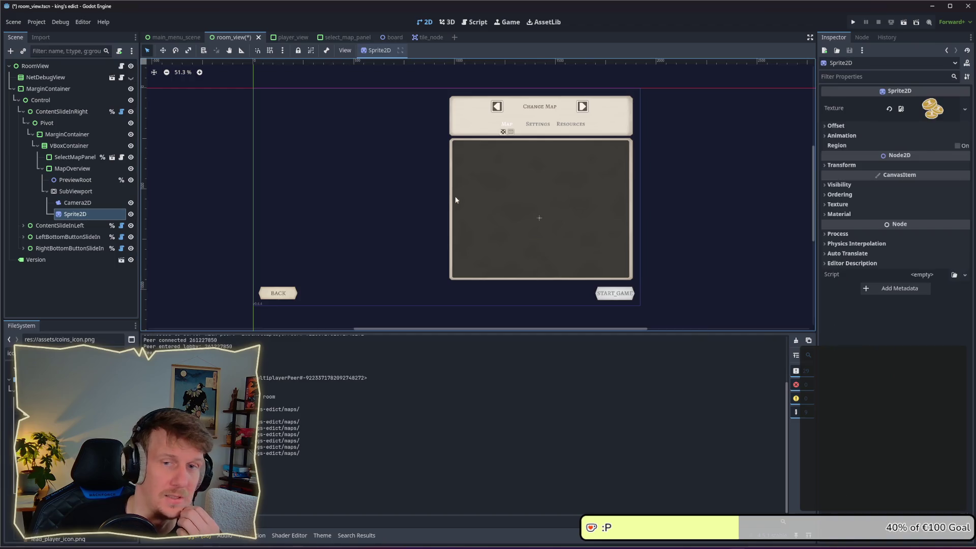
left_click(89, 205)
key("Delete")
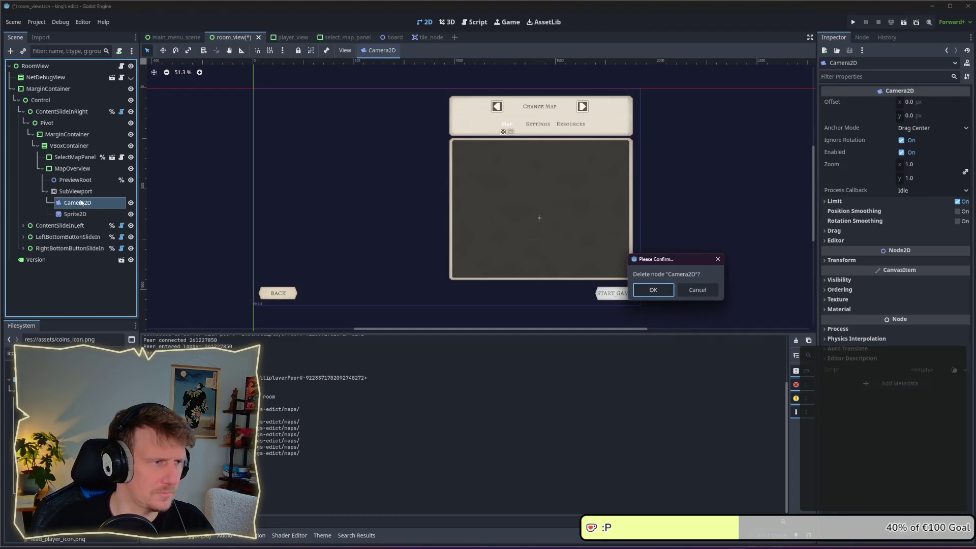
key("Return")
left_click(75, 192)
Show the SubViewport's 512 × 512 properties in the Inspector.
left_click(79, 203)
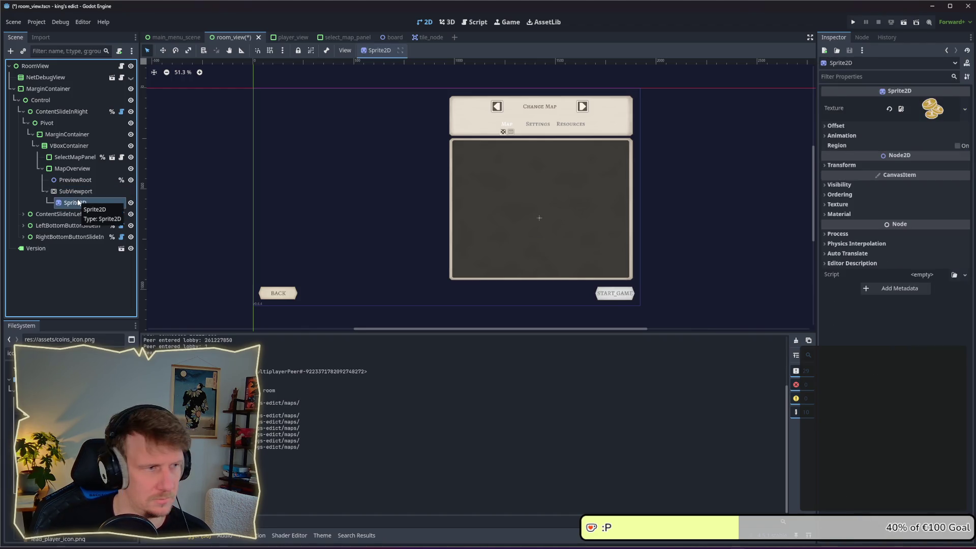
left_click(71, 191)
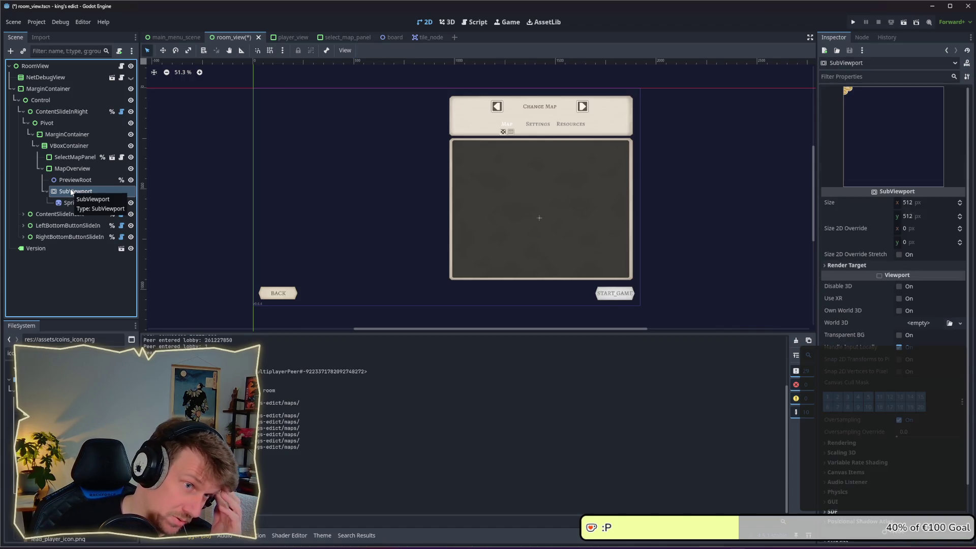
scroll(397, 173, "down", 1)
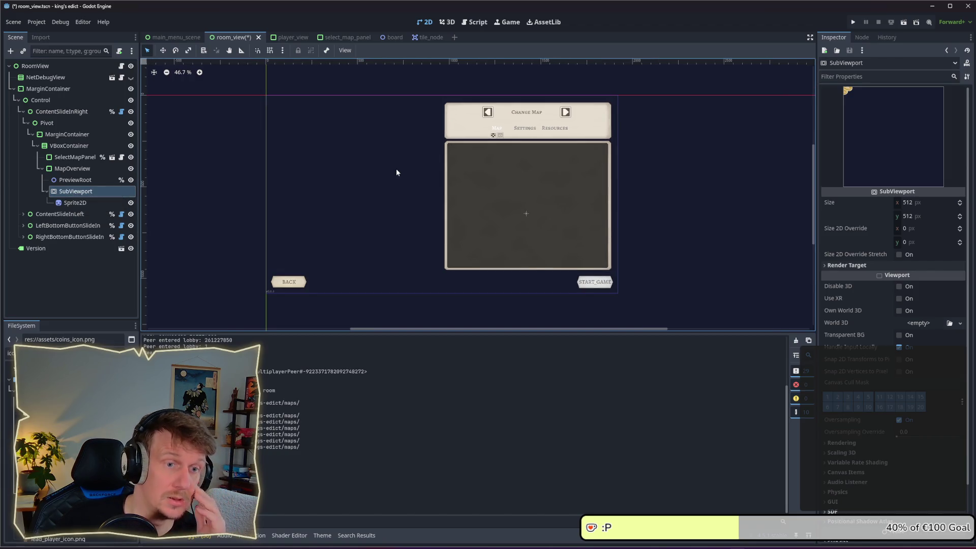
Set the Sprite2D's Transform position to 50, 50.
left_click(88, 181)
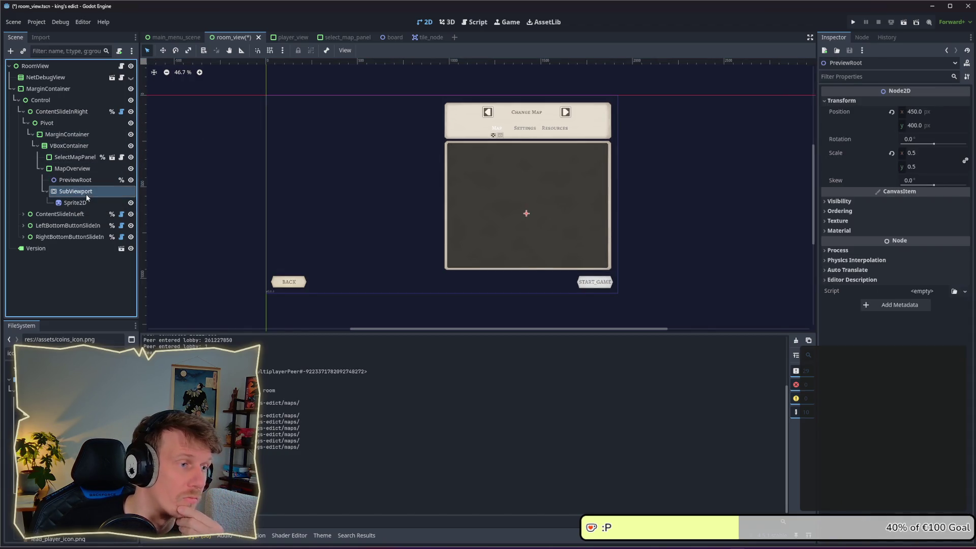
left_click(87, 203)
left_click(84, 194)
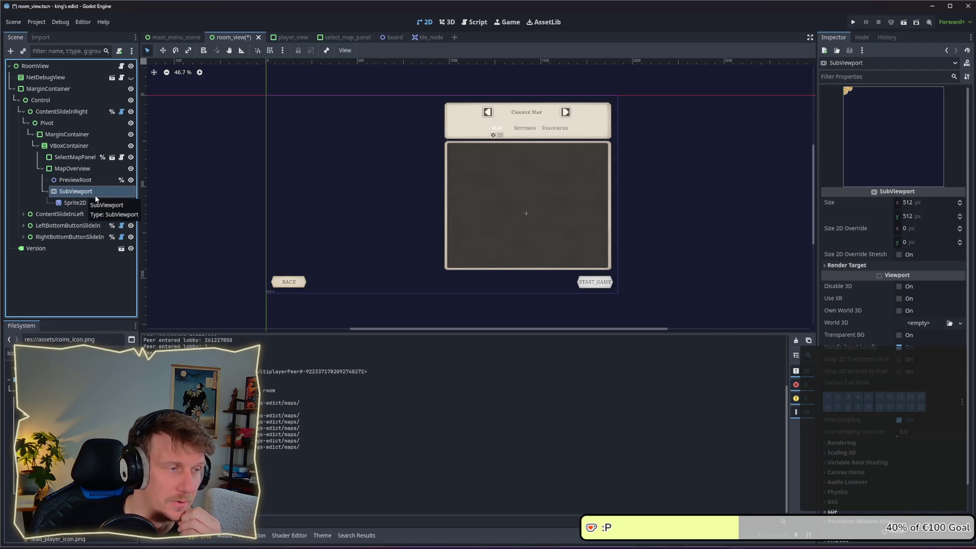
left_click(81, 202)
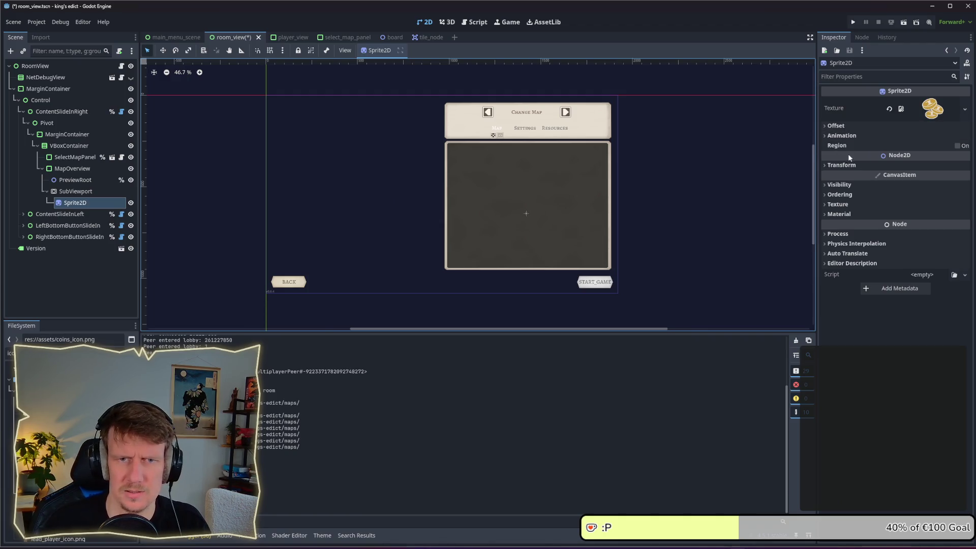
left_click(841, 164)
left_click(920, 177)
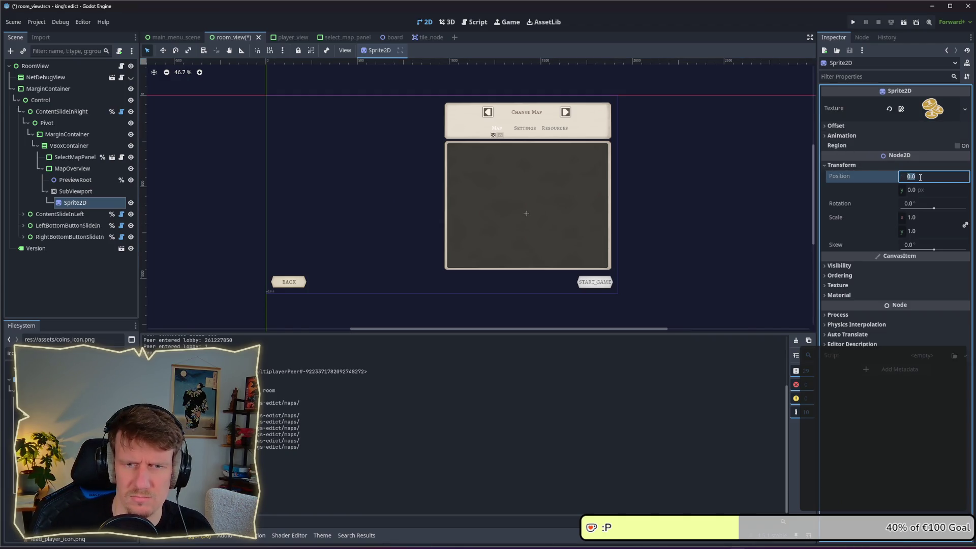
type("50")
key("Tab")
type("50")
key("Return")
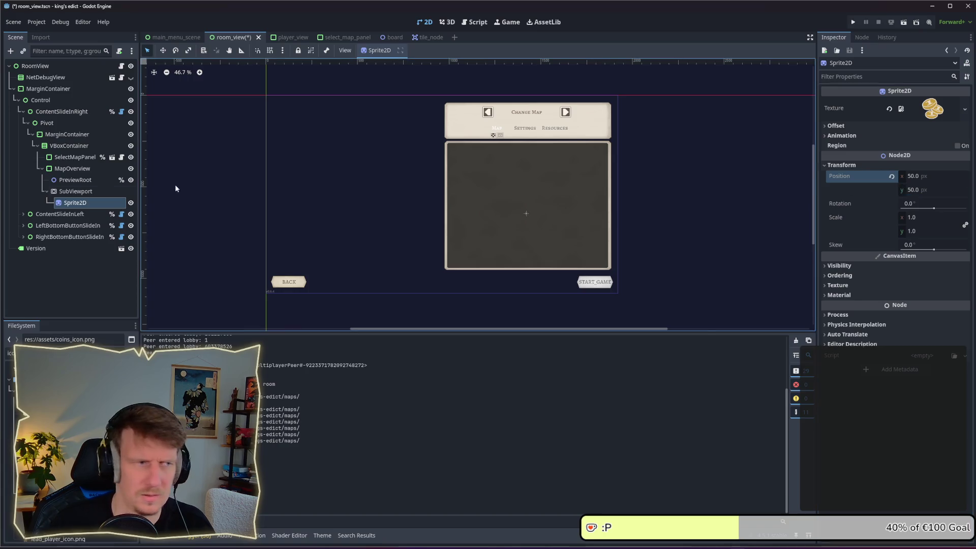
Change the Sprite2D position to 100, 100 and save the room_view scene.
left_click(54, 191)
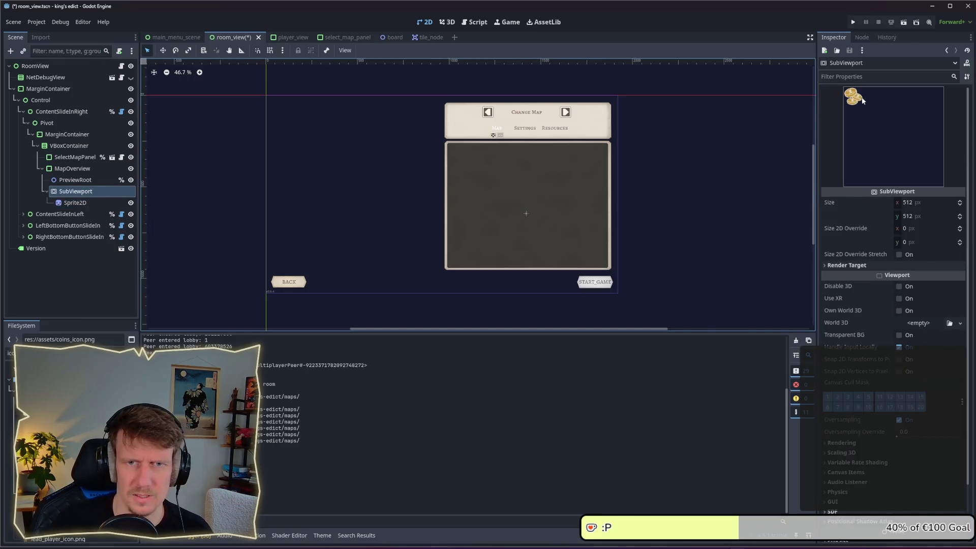
left_click(75, 203)
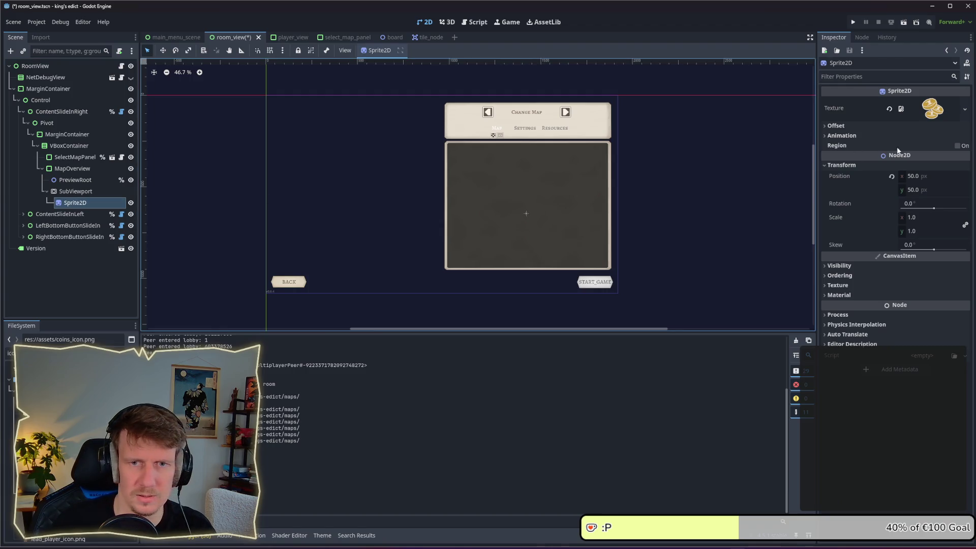
left_click(921, 178)
type("100")
left_click(922, 189)
type("1")
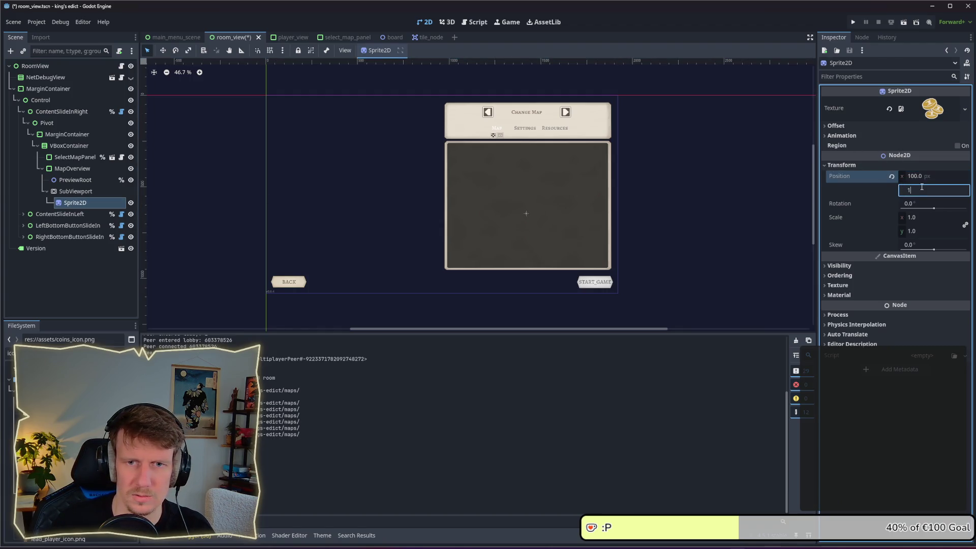
key("Return")
key("ctrl+s")
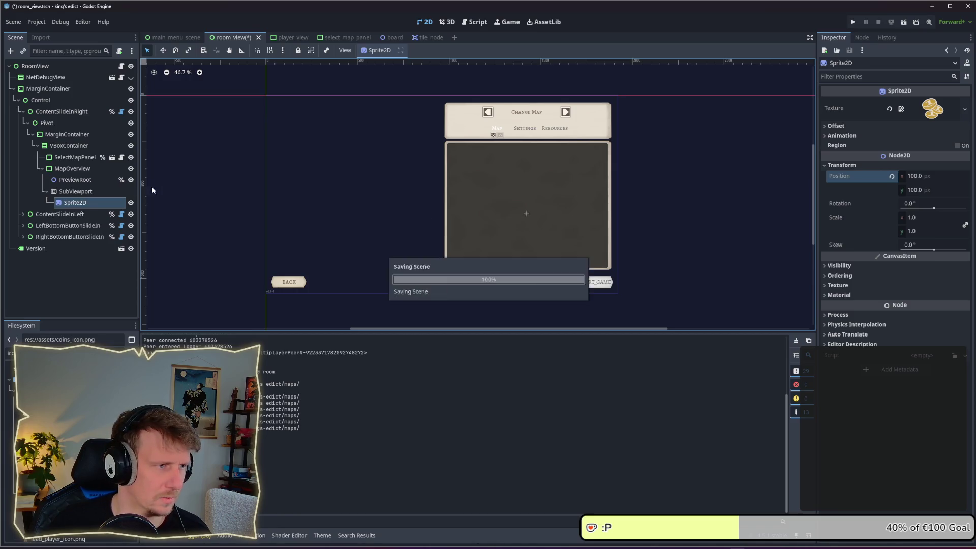
left_click(96, 191)
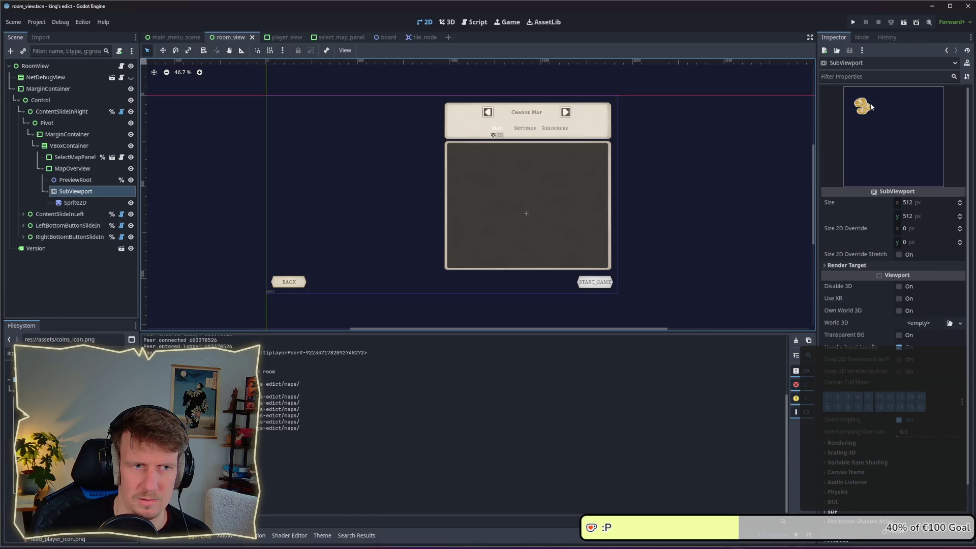
scroll(468, 172, "down", 1)
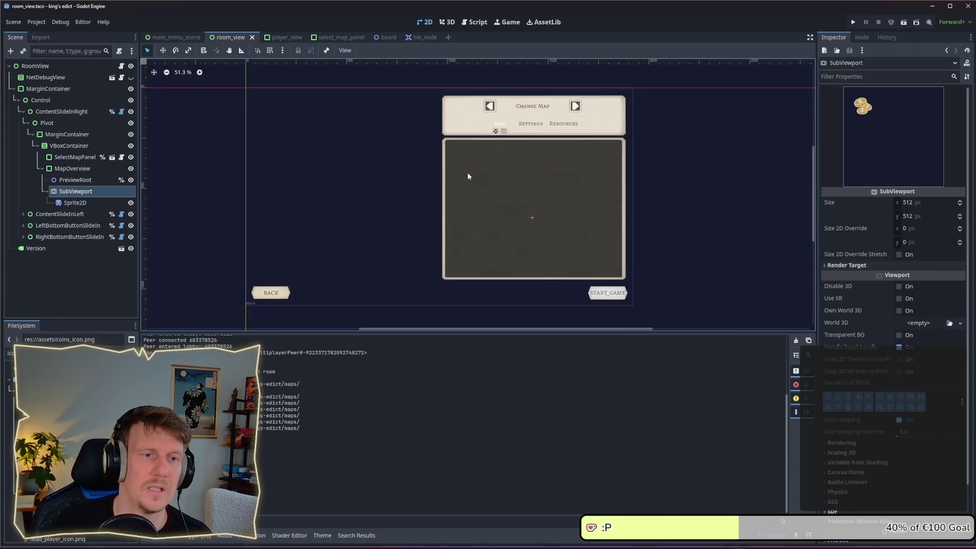
Run the project to view the map preview in-game, then return to the editor.
left_click(853, 22)
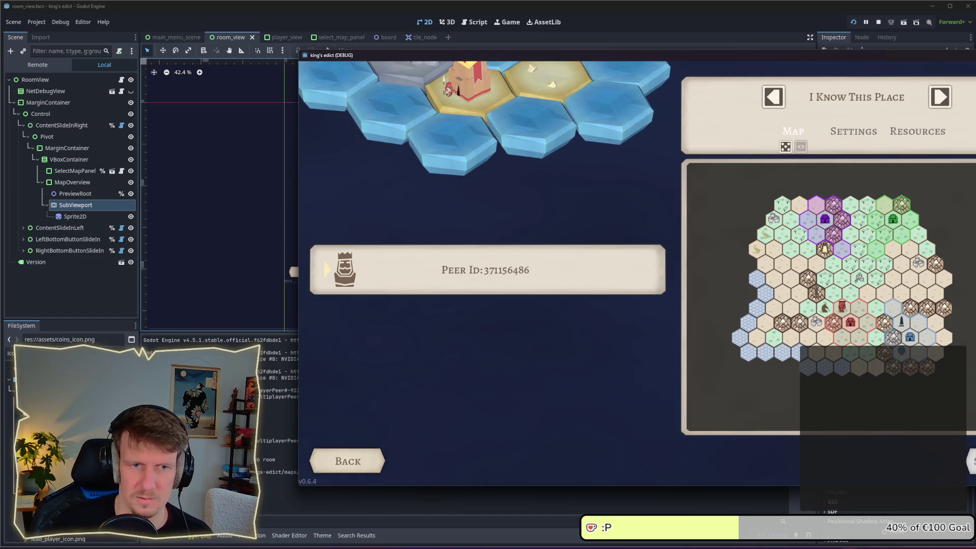
left_click(102, 210)
left_click(86, 216)
left_click(87, 207)
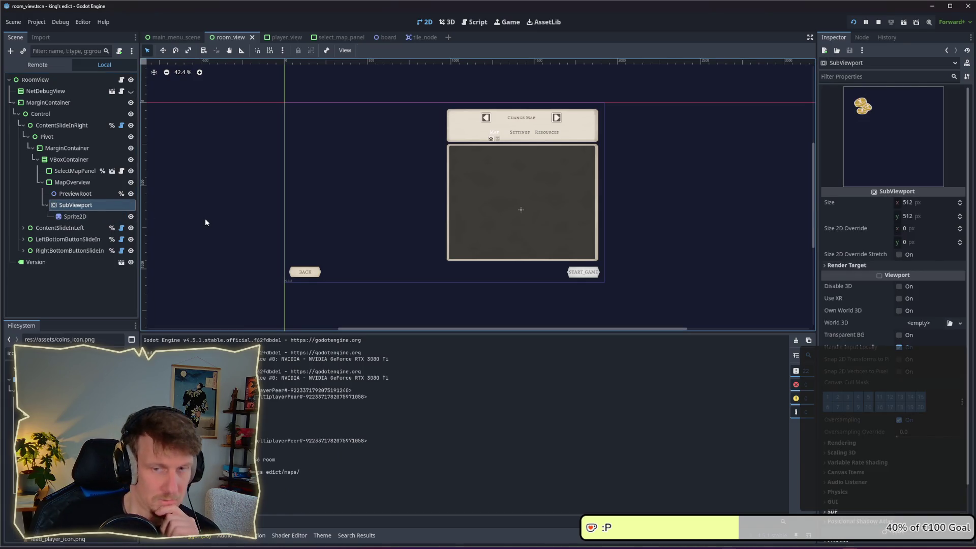
Expand the SubViewport's Render Target settings: Clear Mode Always, Update Mode When Visible.
left_click(877, 265)
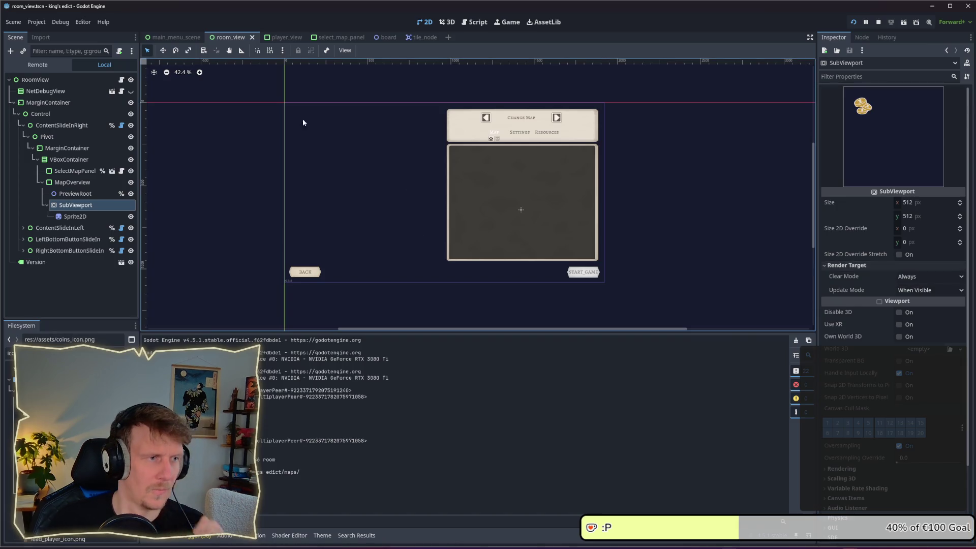
left_click(73, 217)
left_click(75, 205)
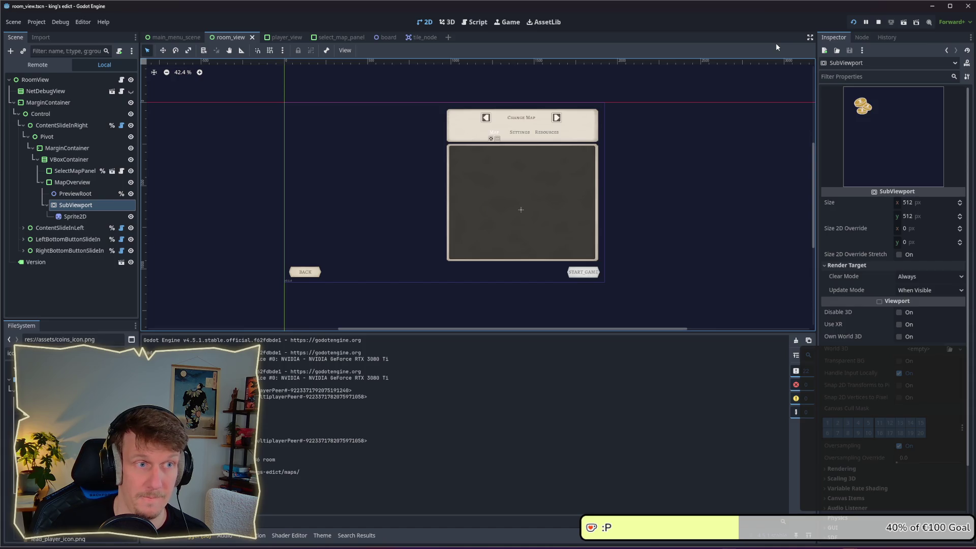
right_click(74, 205)
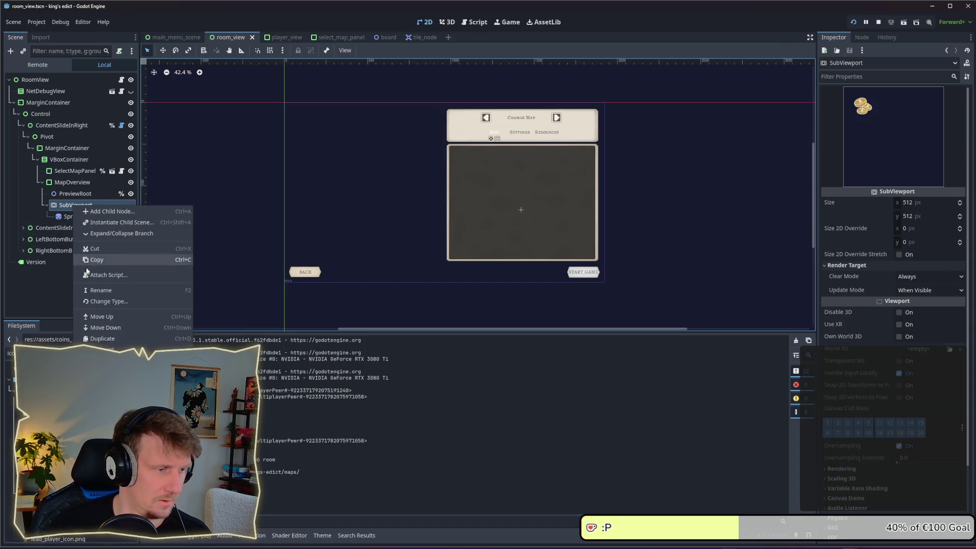
Open the SubViewport class documentation from the node's context menu.
left_click(107, 442)
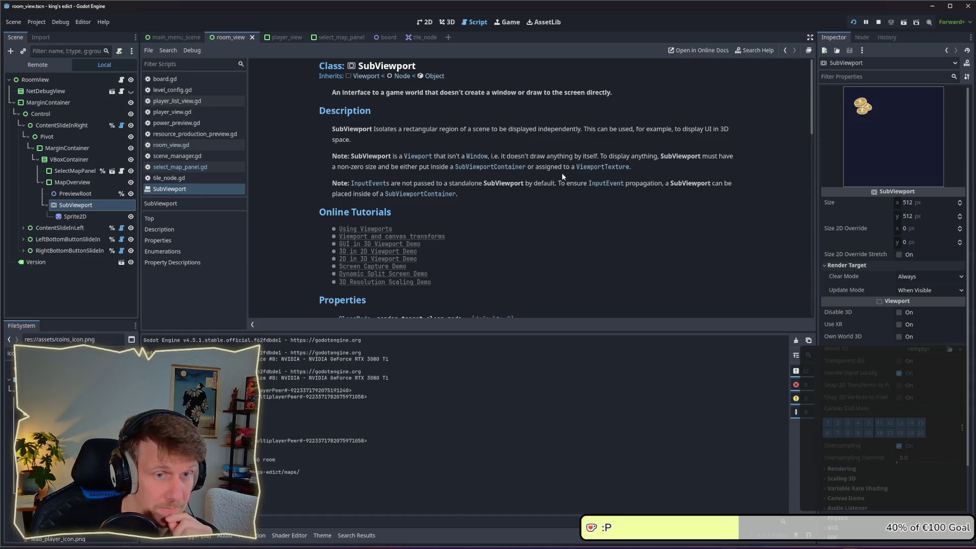
Create a SubViewportContainer under MapOverview and move the SubViewport into it.
right_click(74, 184)
left_click(107, 190)
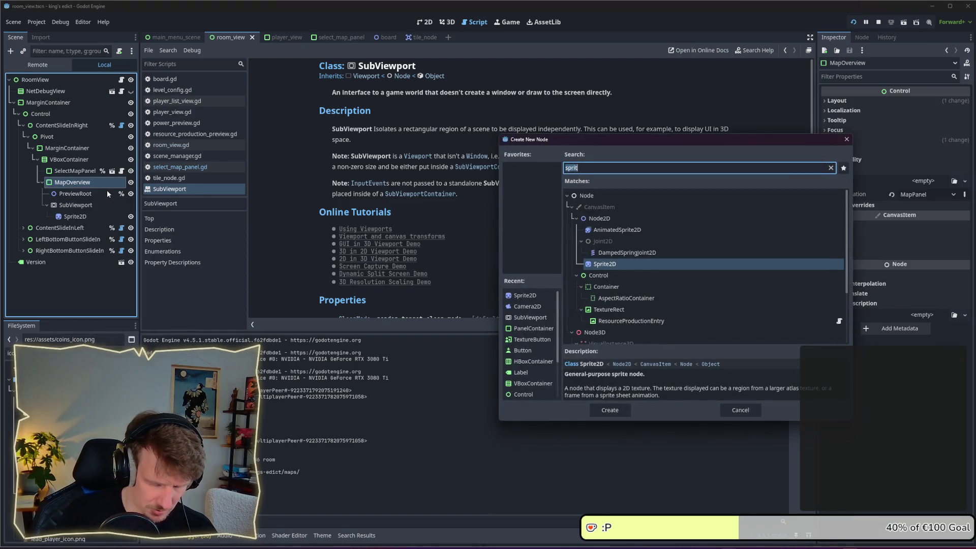
type("Sub")
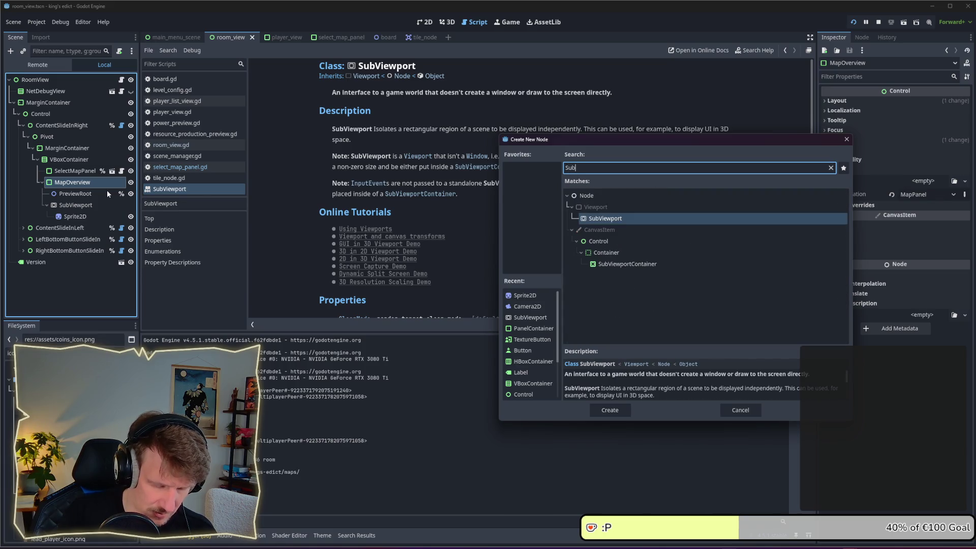
type("Vie")
key("Down")
key("Down")
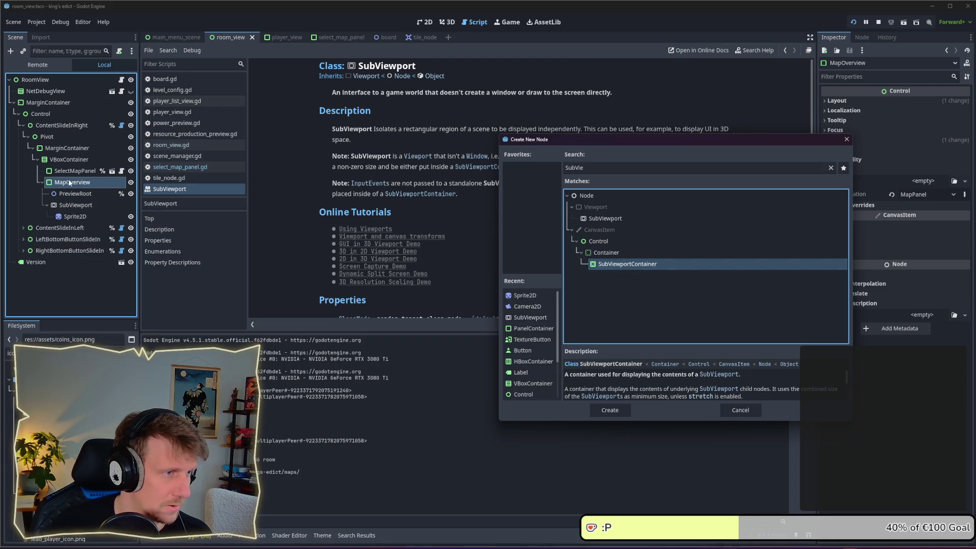
key("Return")
mouse_move(76, 228)
left_mouse_down()
mouse_move(72, 194)
mouse_move(92, 206)
left_mouse_up()
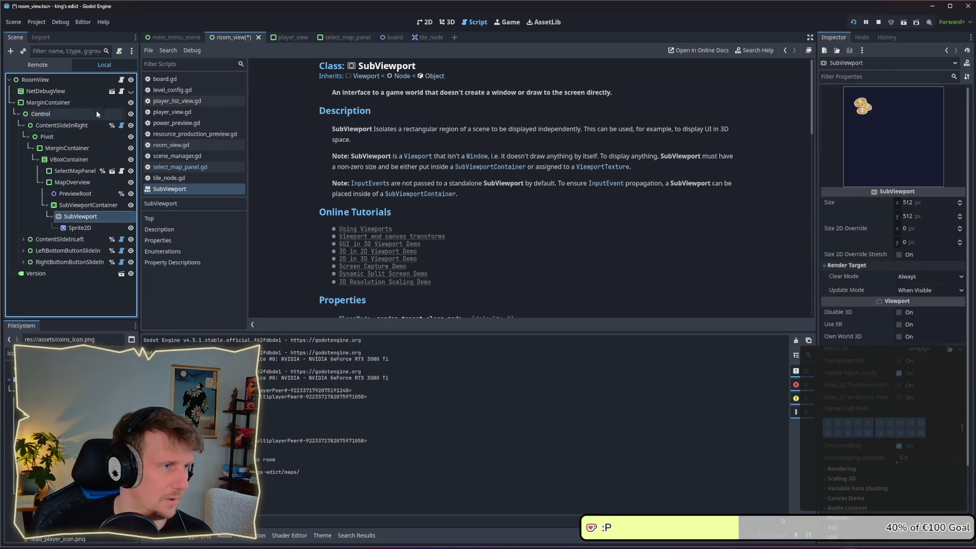
In the 2D view, keep the render target update mode When Visible and clear mode Always.
key("ctrl+F1")
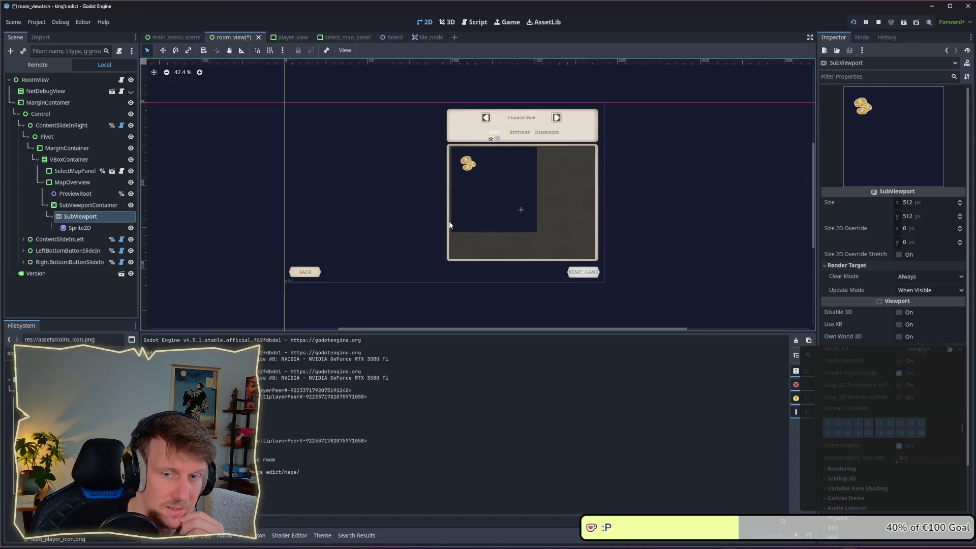
left_click(934, 281)
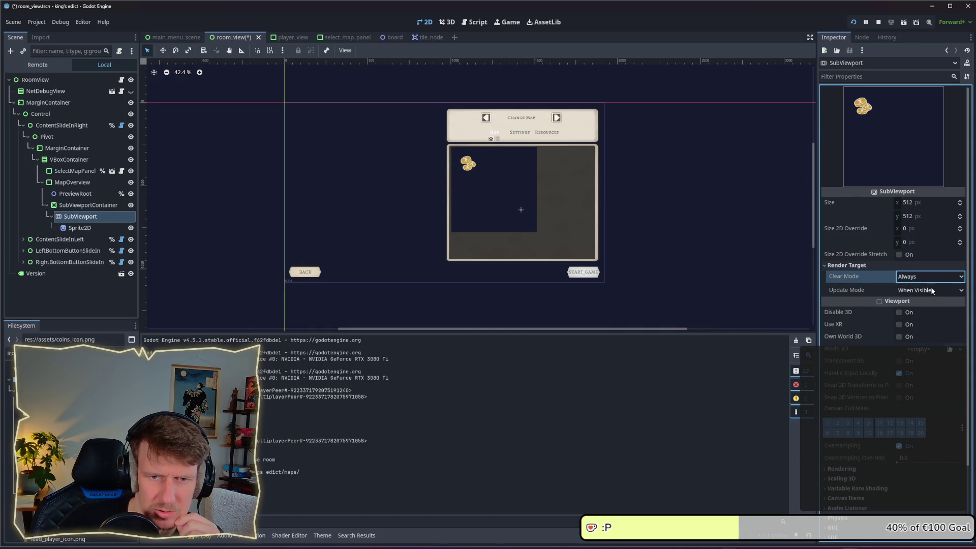
left_click(931, 288)
left_click(933, 290)
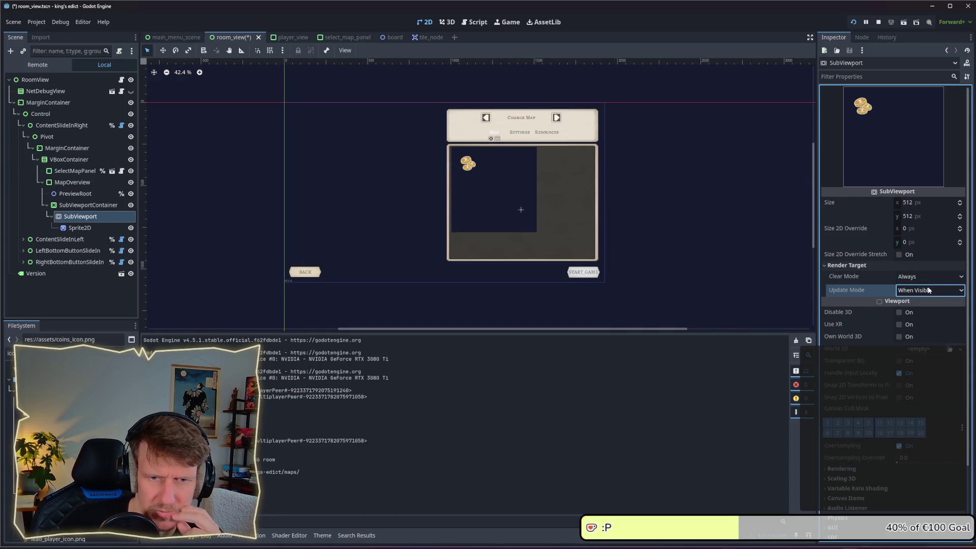
left_click(925, 277)
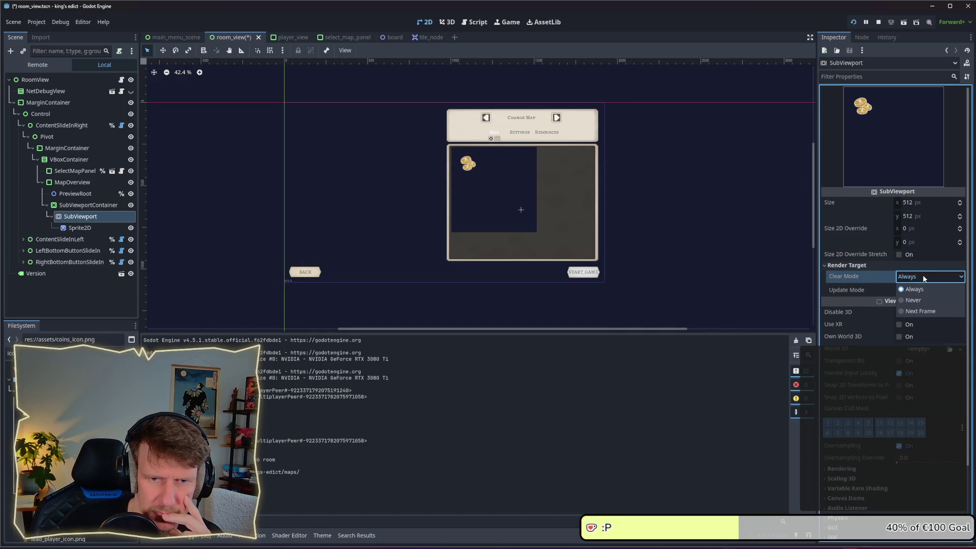
left_click(923, 275)
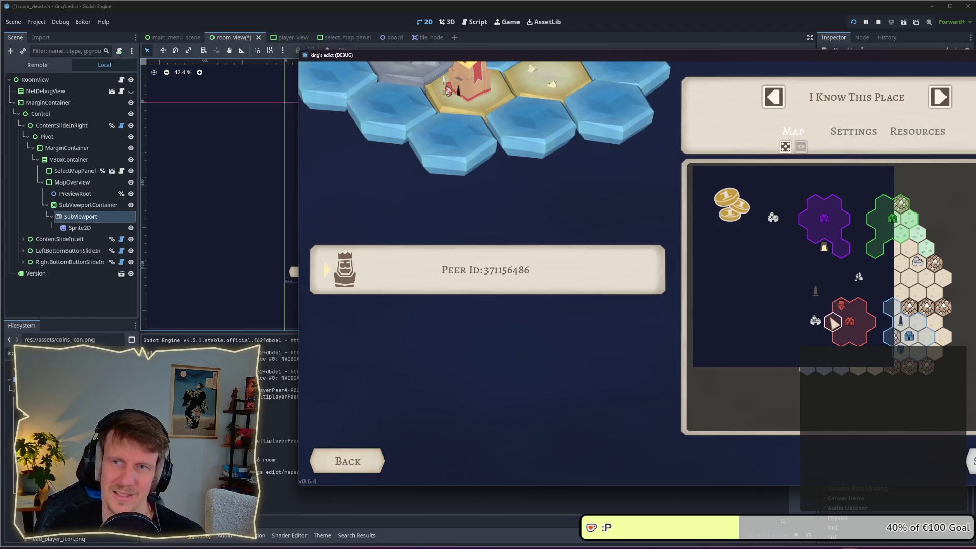
left_click(80, 221)
left_click(80, 227)
left_click(80, 217)
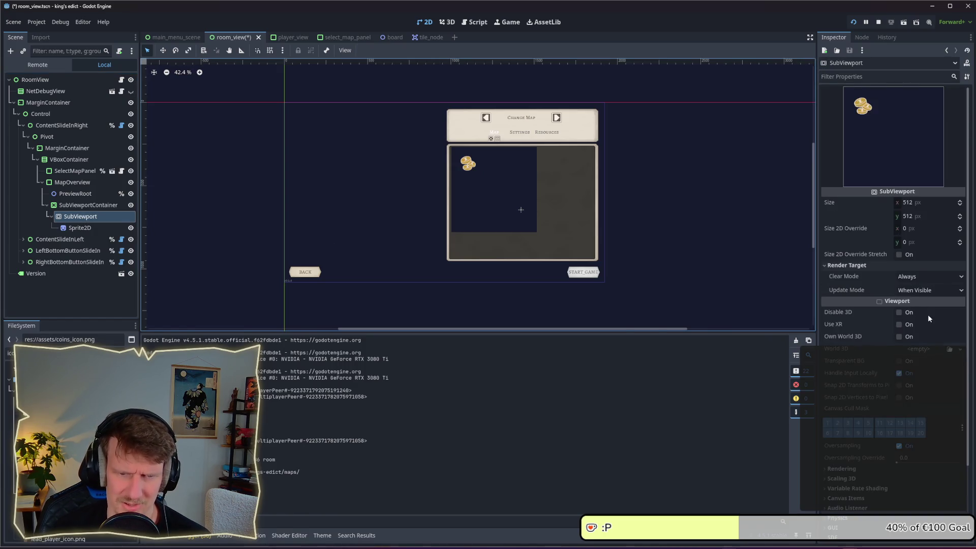
Move the PreviewRoot node inside the SubViewport.
scroll(929, 316, "down", 3)
left_click(871, 381)
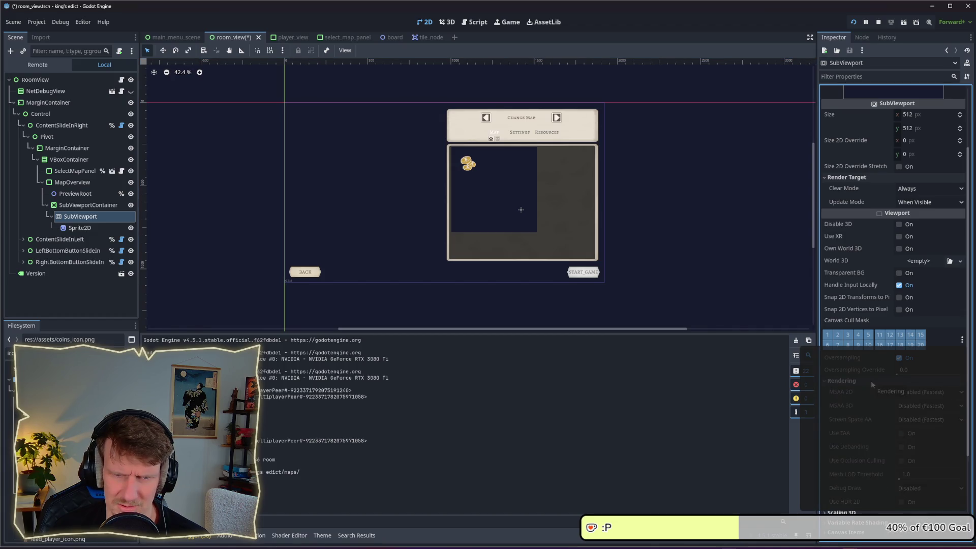
left_click(871, 380)
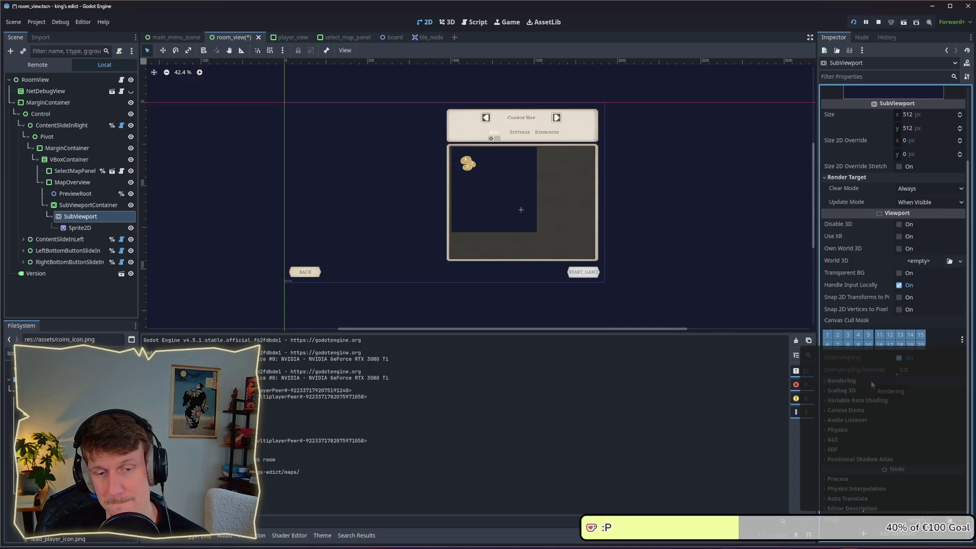
left_click(871, 381)
left_click(871, 382)
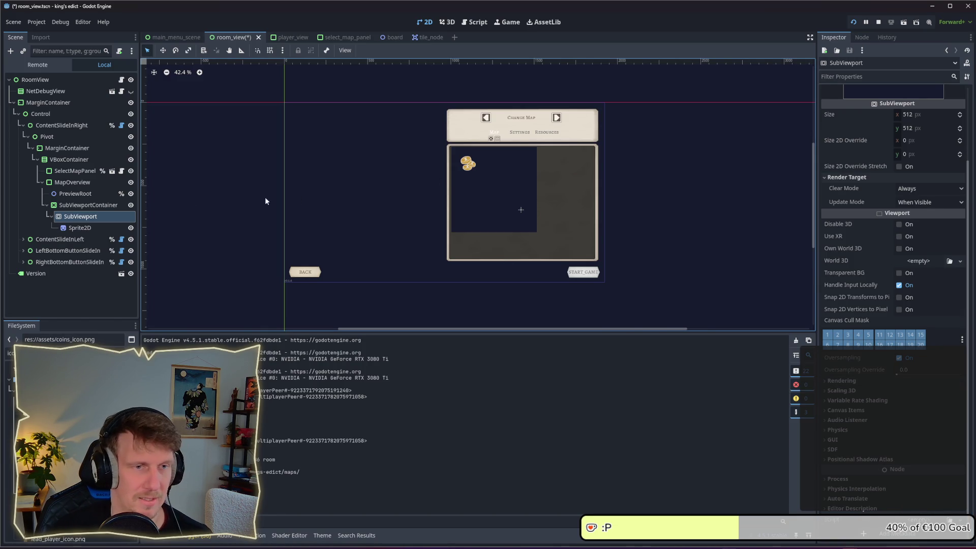
left_click(76, 194)
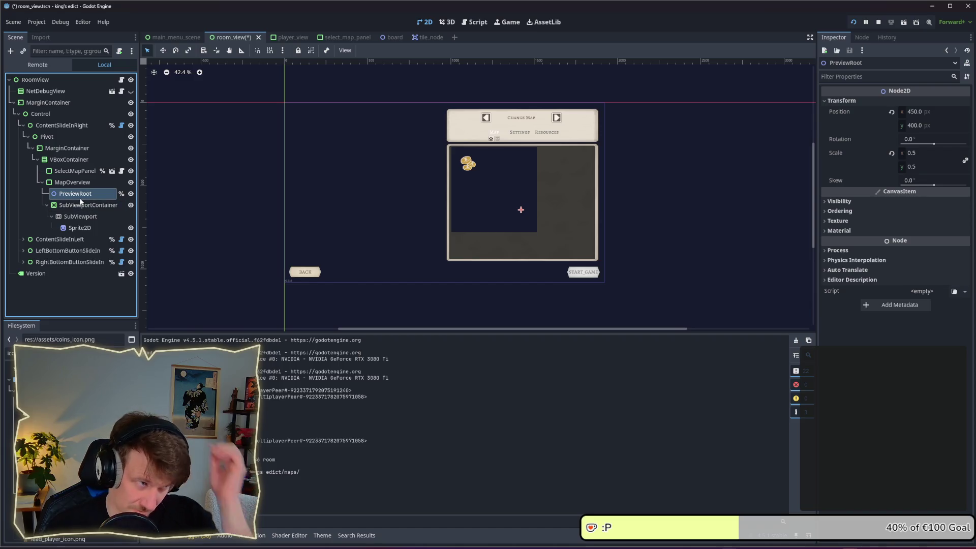
left_click_drag(80, 195, 81, 218)
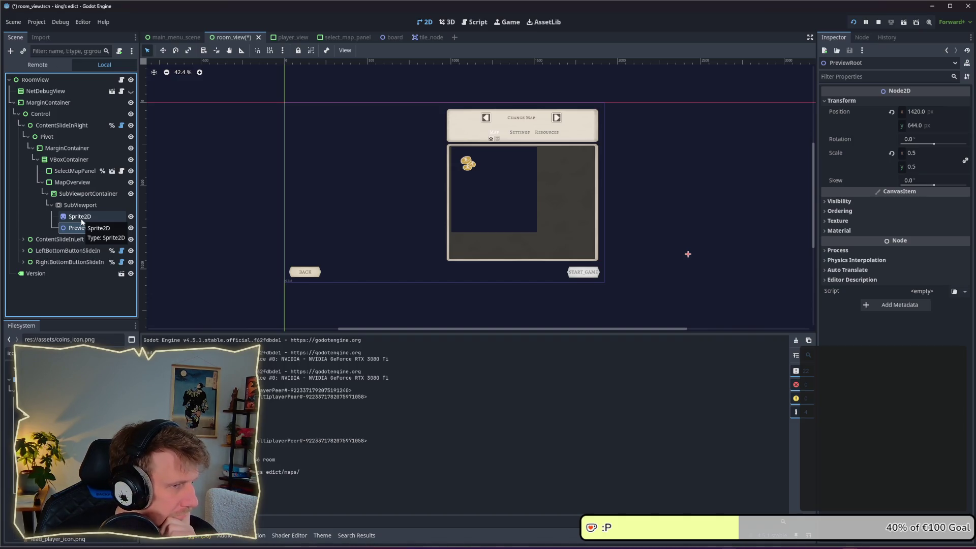
double_click(83, 228)
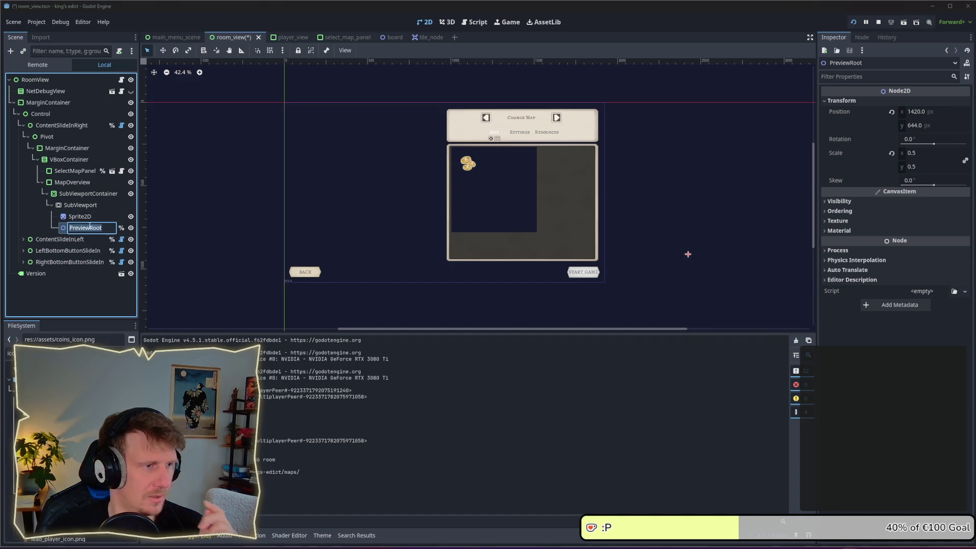
key("Return")
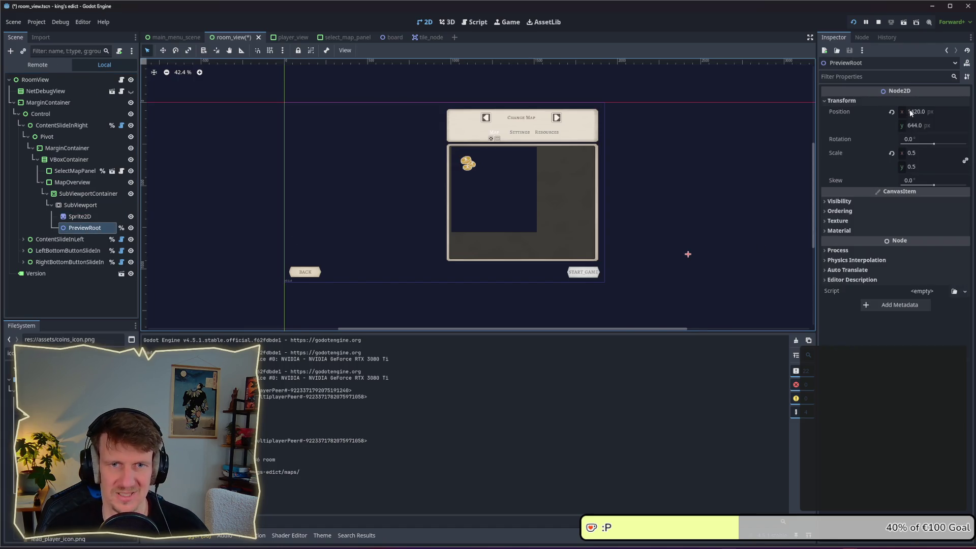
Set PreviewRoot's position to 256, 256 and save the scene.
left_click(926, 112)
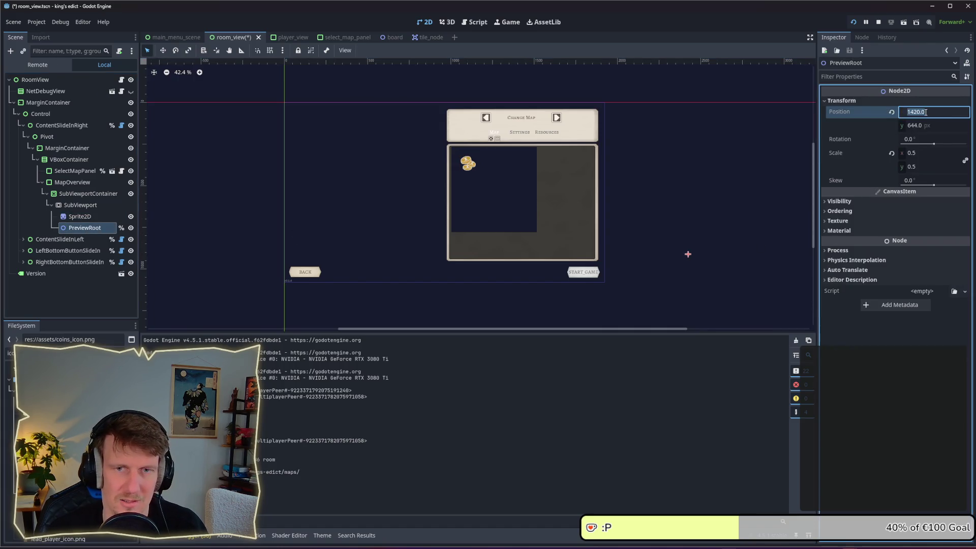
type("256")
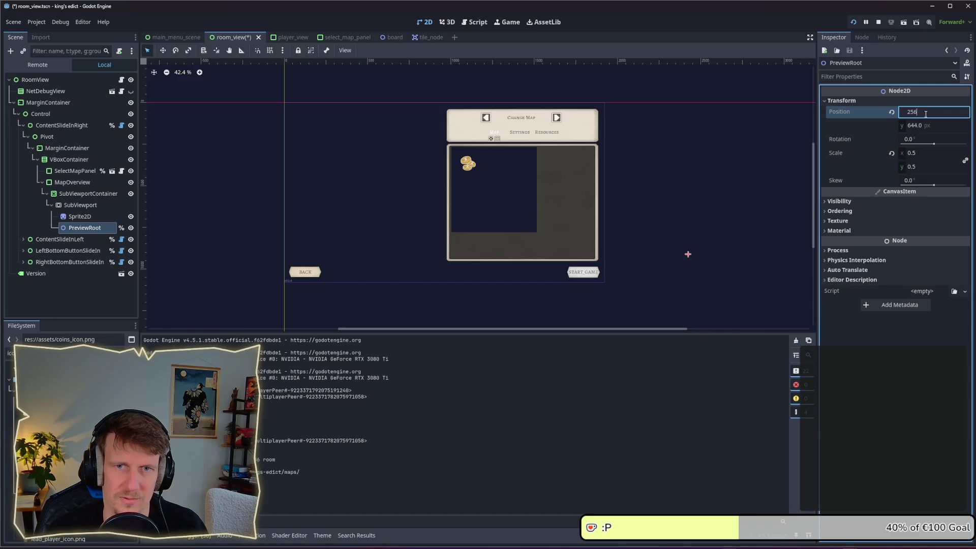
left_click(925, 127)
type("25")
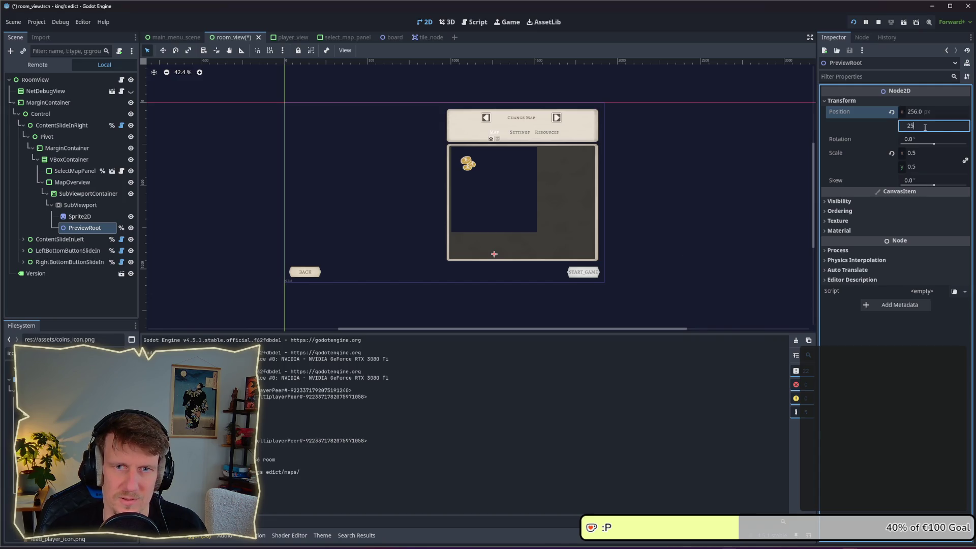
key("Return")
key("ctrl+s")
Delete the placeholder Sprite2D node.
left_click(80, 216)
key("Delete")
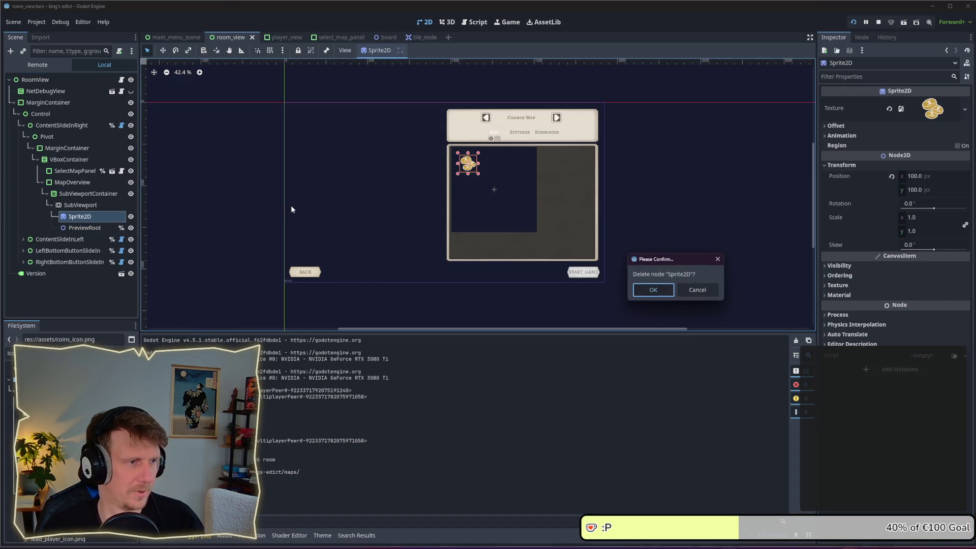
key("Return")
Run the game, enter Multiplayer, and inspect the hex map preview in the room view.
key("F5")
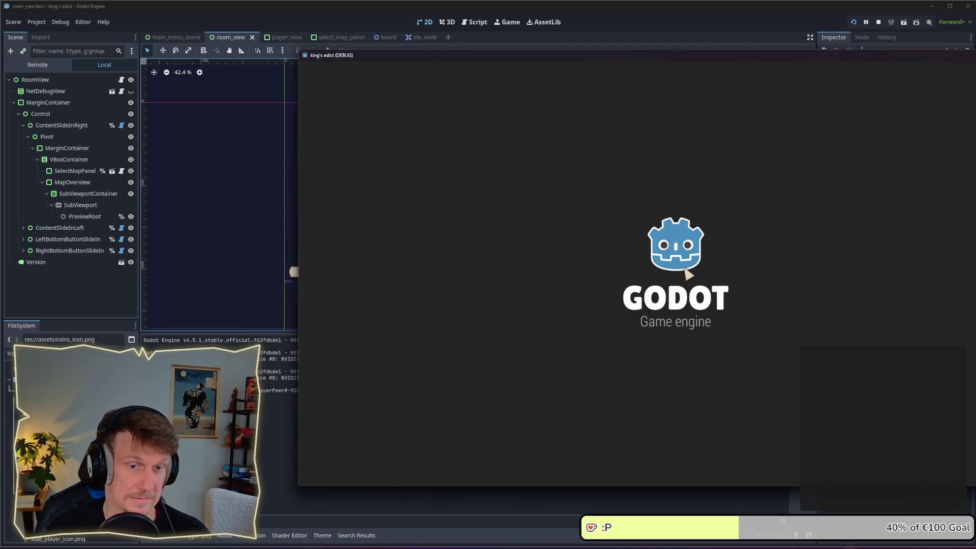
left_click(736, 312)
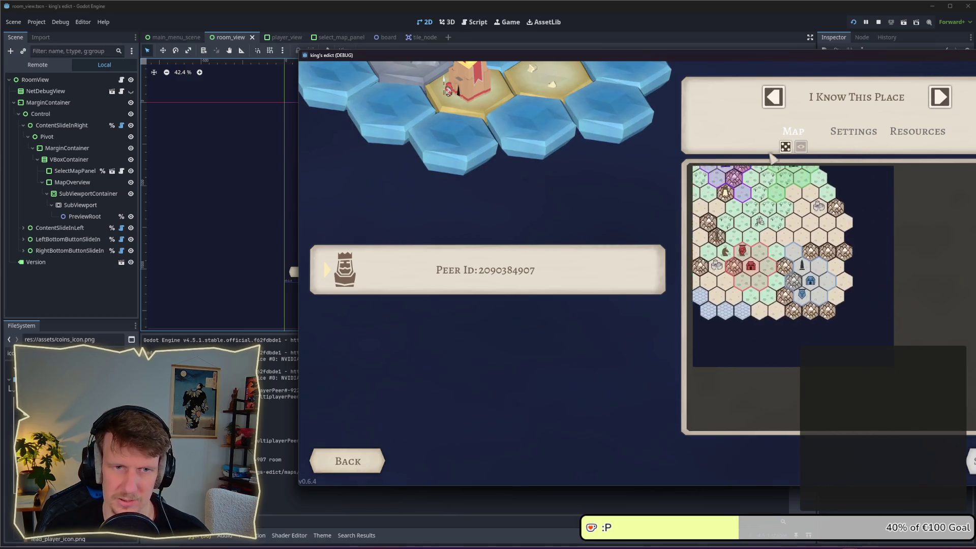
left_click_drag(732, 55, 526, 43)
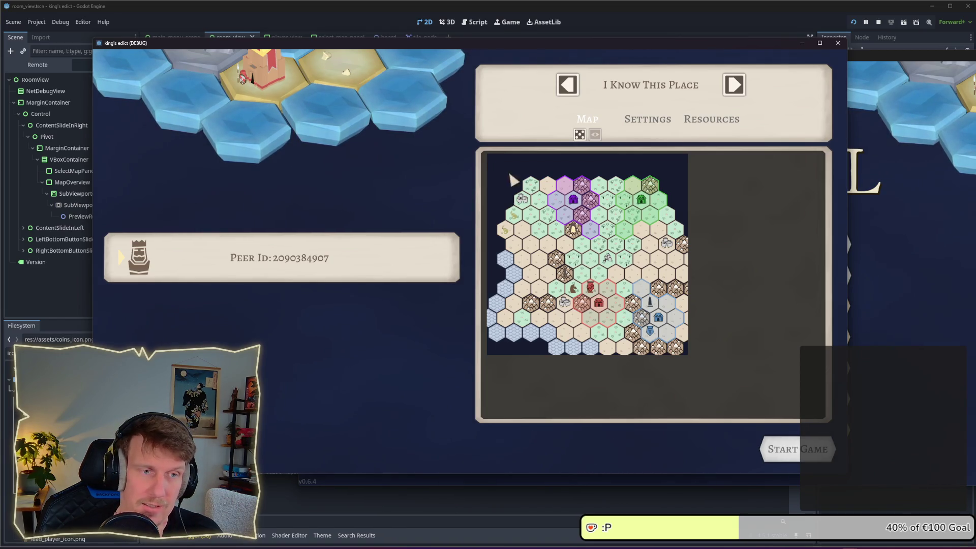
left_click_drag(589, 248, 567, 225)
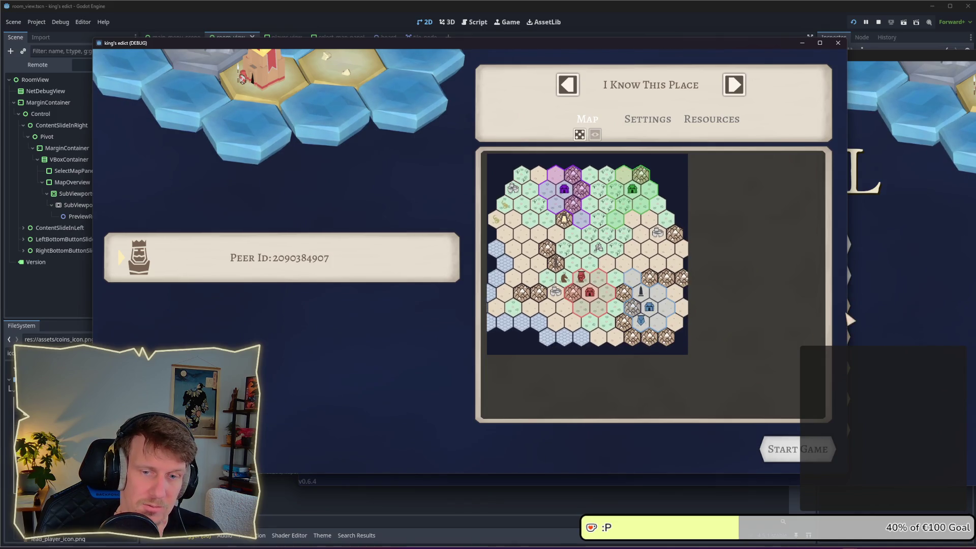
mouse_move(848, 316)
left_mouse_down()
mouse_move(769, 311)
mouse_move(880, 314)
left_mouse_up()
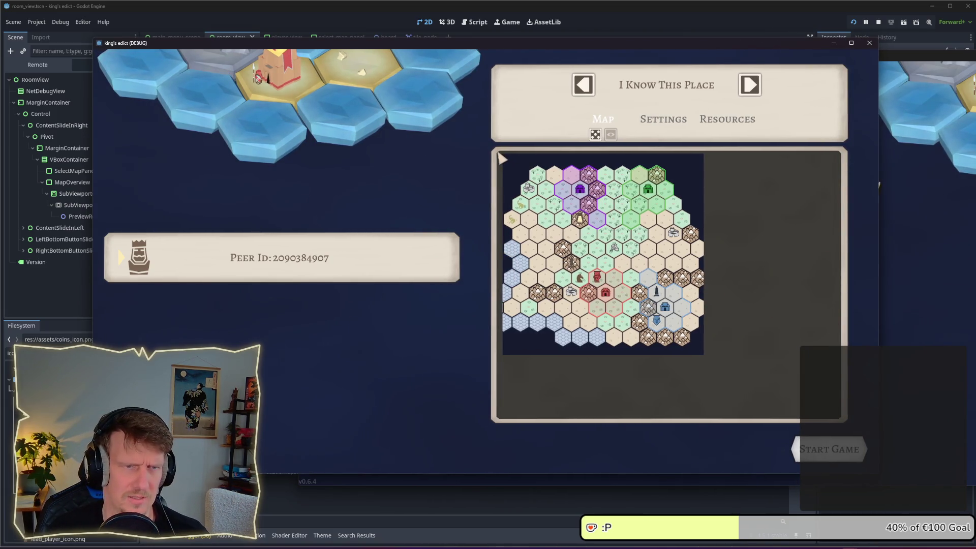
Close the game and select the MapOverview node back in the editor.
left_click(69, 205)
left_click(70, 205)
key("Up")
key("Up")
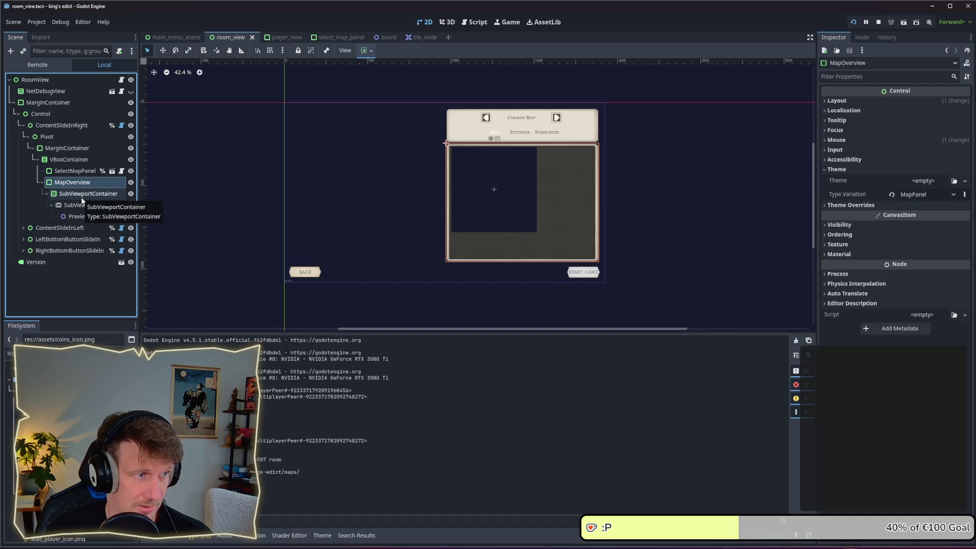
Expand MapOverview's layout properties to show its size and position values.
left_click(860, 102)
left_click(861, 102)
left_click(855, 101)
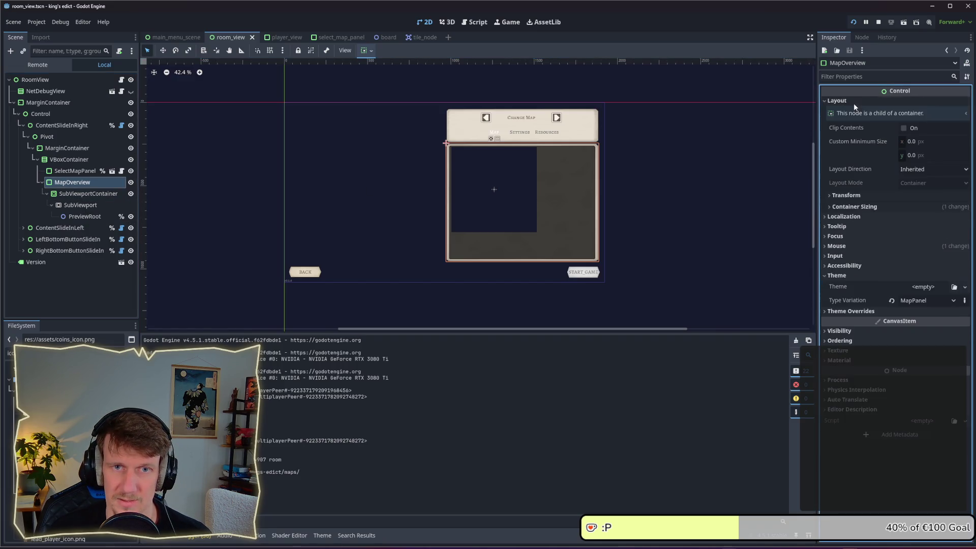
left_click(867, 196)
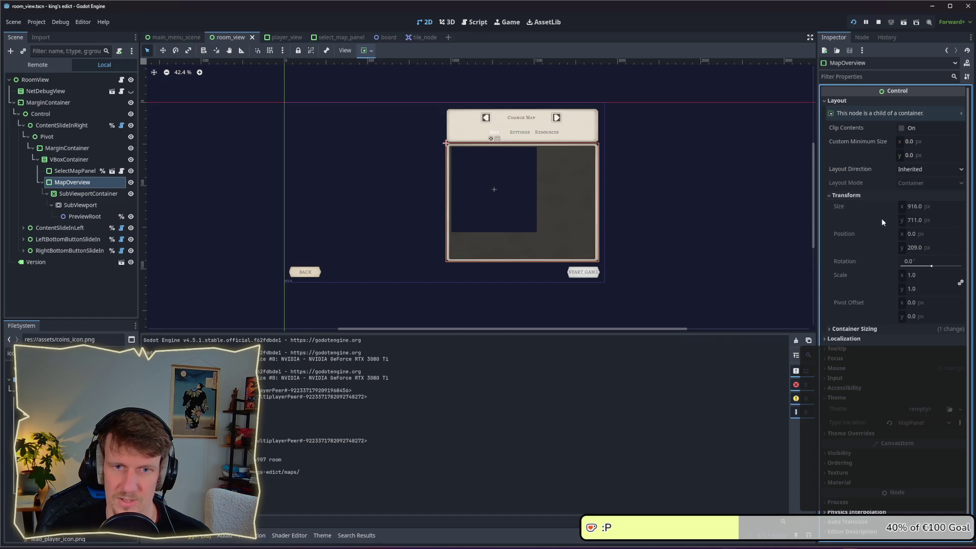
Set the SubViewport size to 916 × 711 and save the scene.
left_click(84, 217)
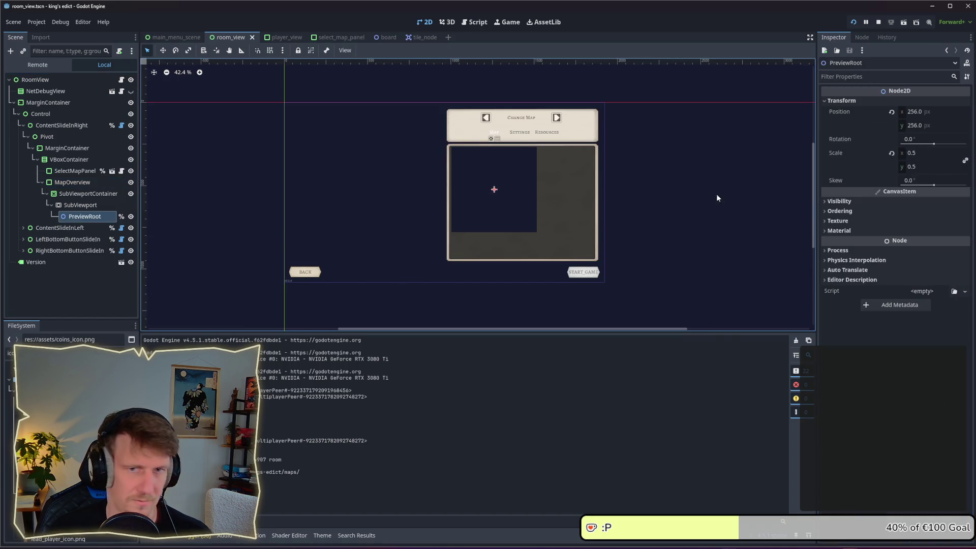
left_click(80, 205)
left_click(920, 114)
type("1")
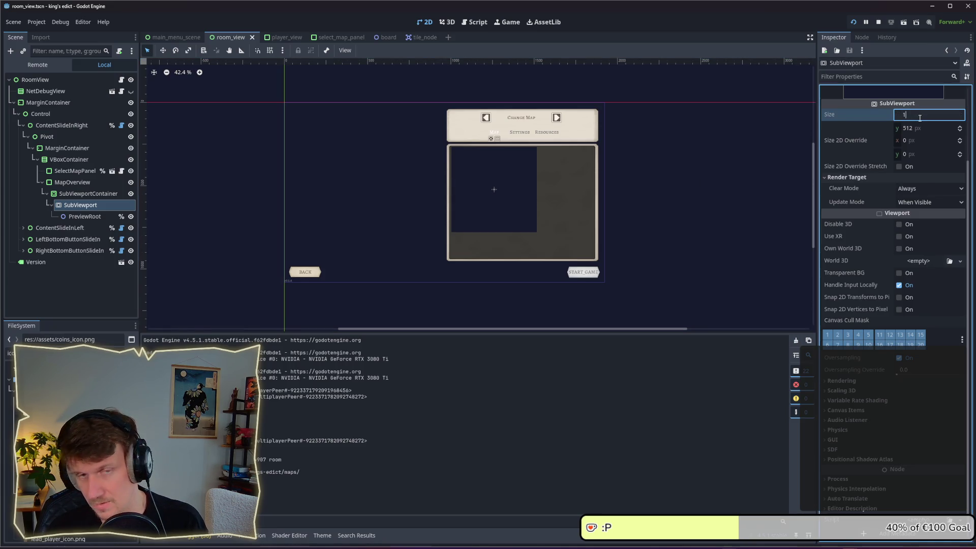
type("916")
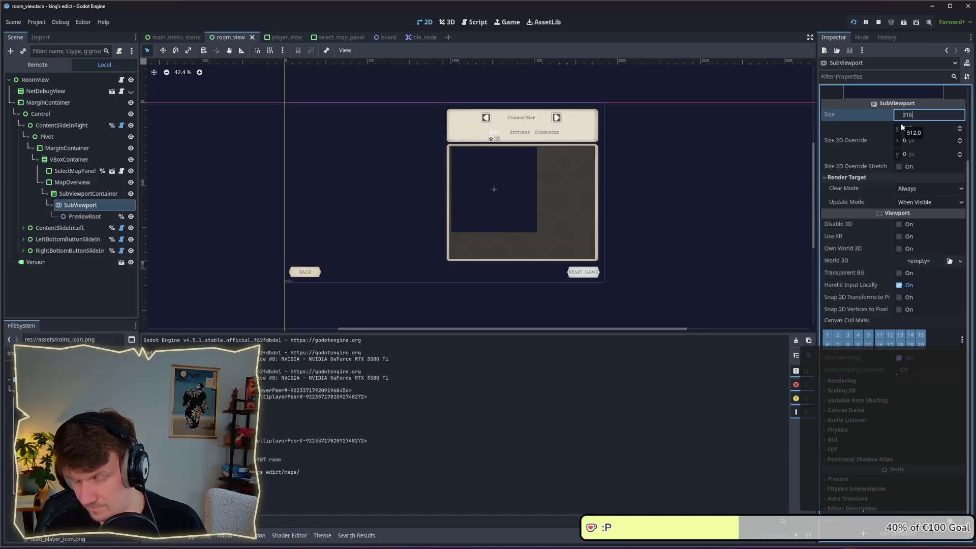
left_click(914, 131)
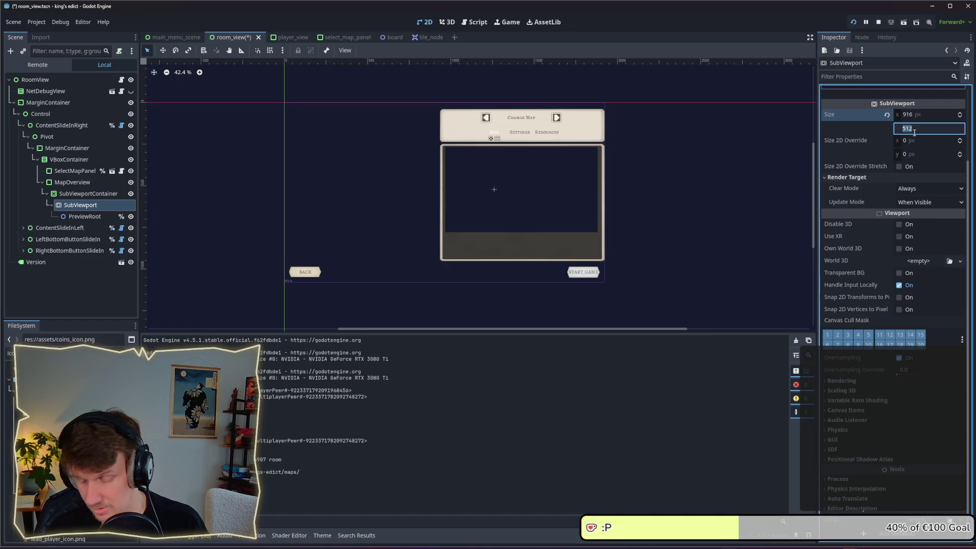
type("711")
key("Return")
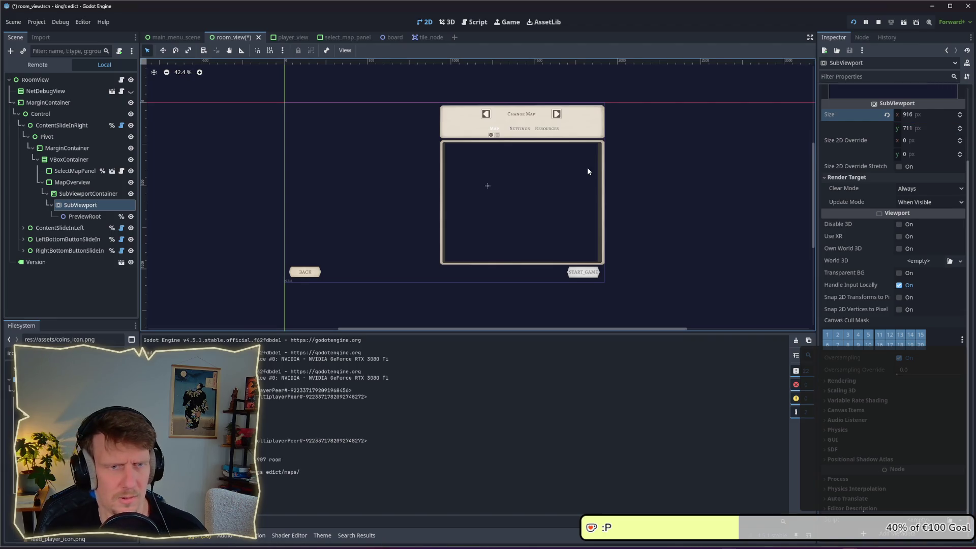
key("ctrl+s")
Compare MapOverview's size with the SubViewportContainer's settings, then reselect SubViewport.
left_click(82, 183)
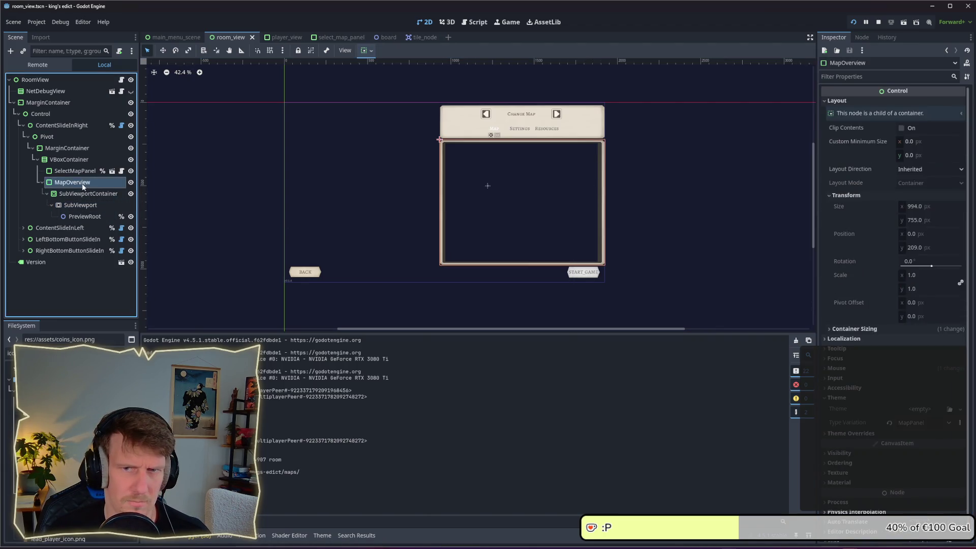
left_click(82, 193)
left_click(80, 181)
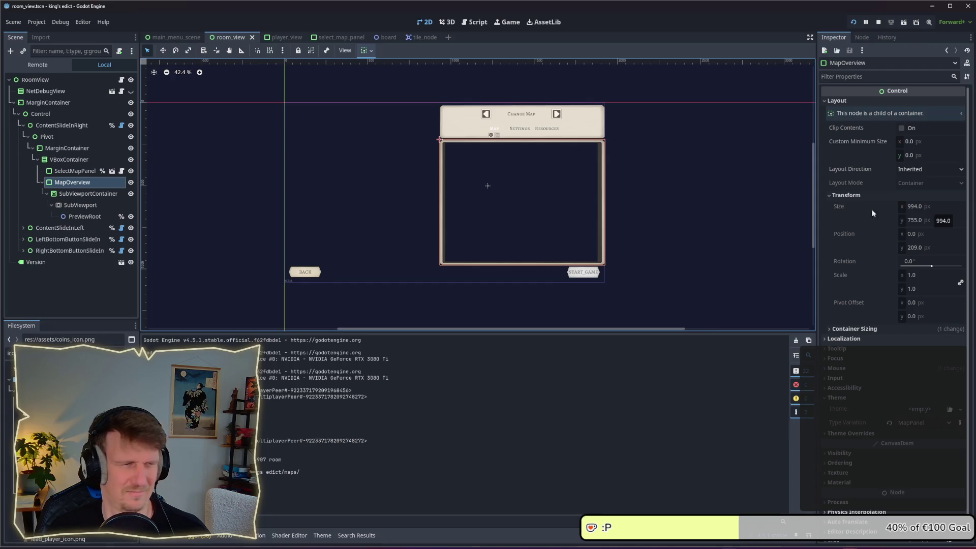
left_click(76, 194)
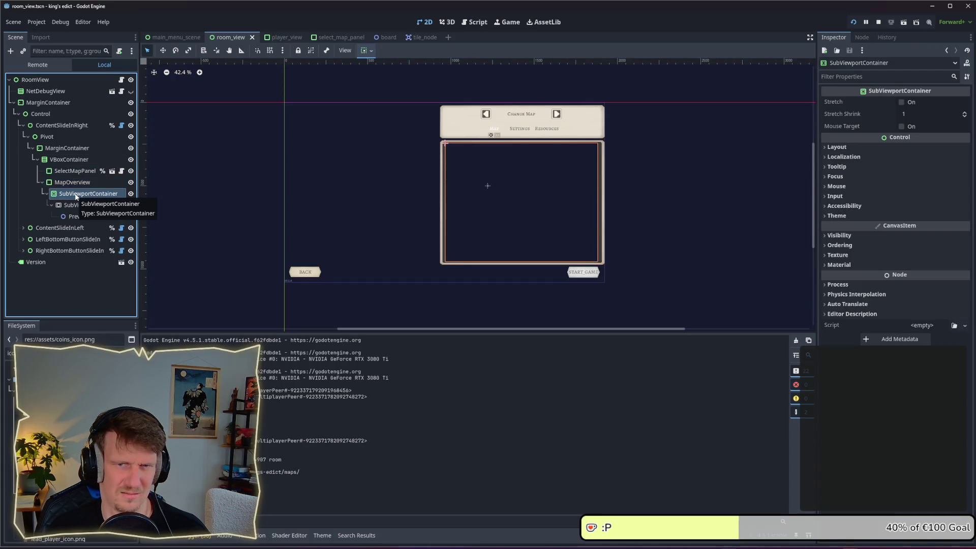
left_click(71, 183)
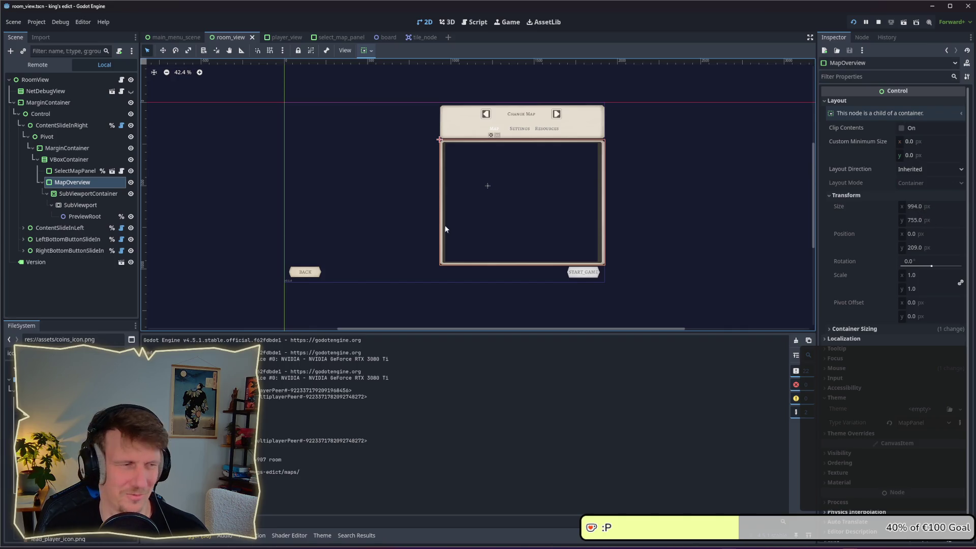
left_click(78, 205)
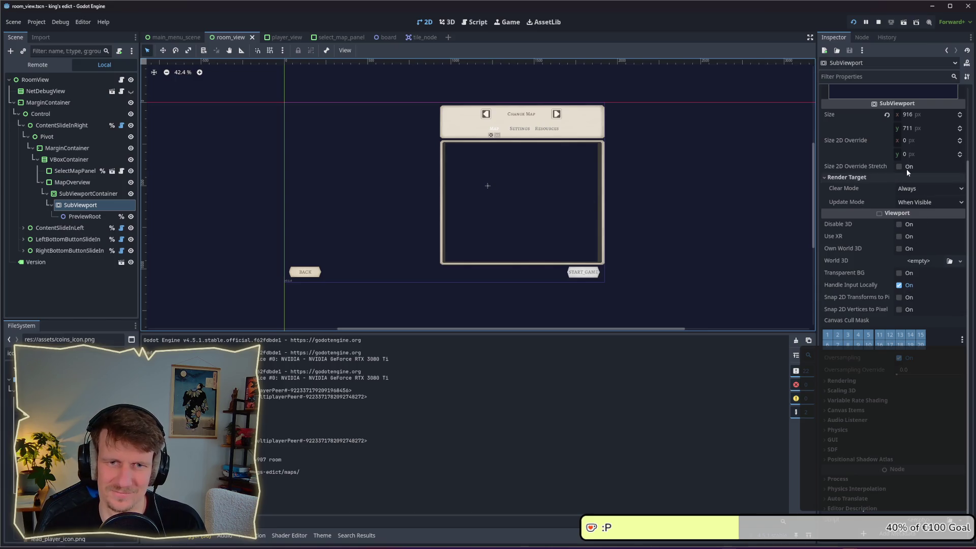
Re-enter the SubViewport size as 916 × 755 and save the room_view scene.
left_click(914, 116)
type("9")
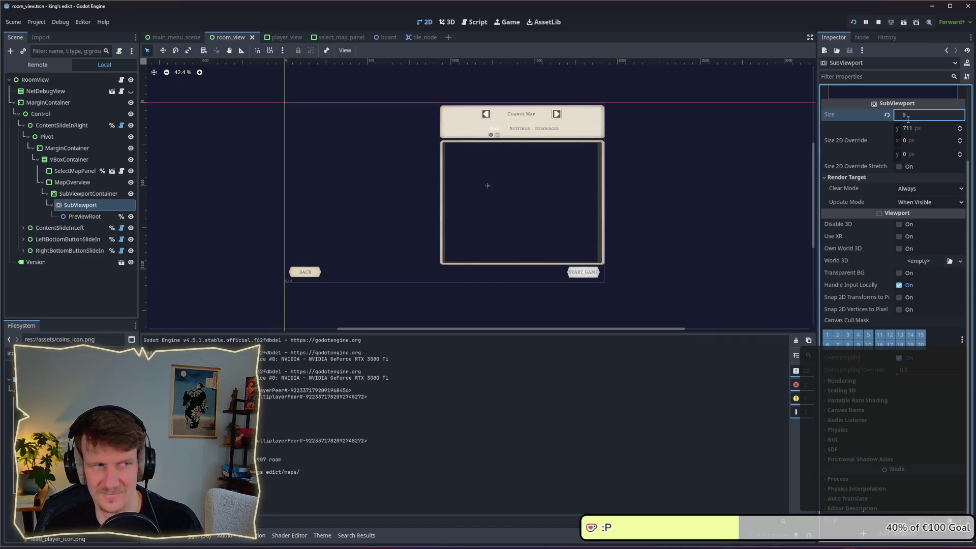
left_click(67, 182)
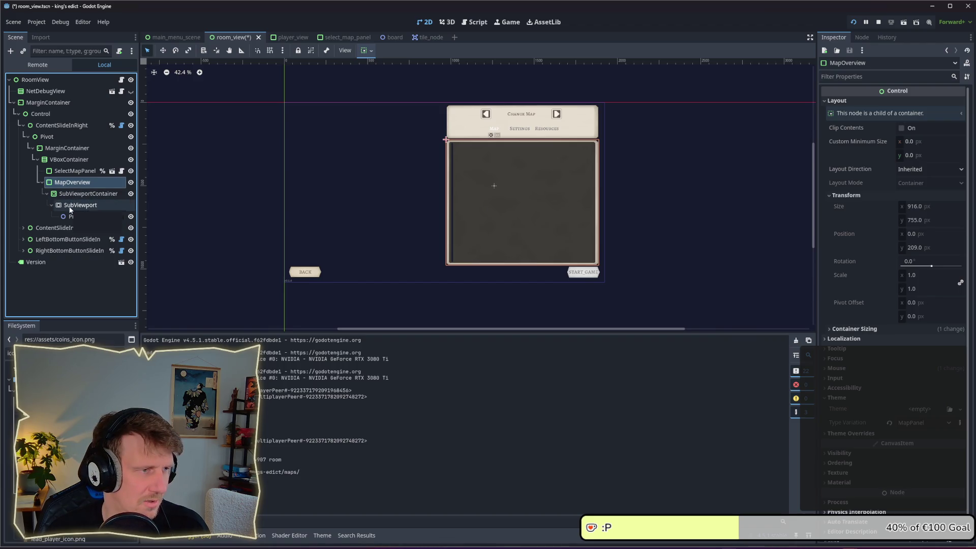
left_click(71, 206)
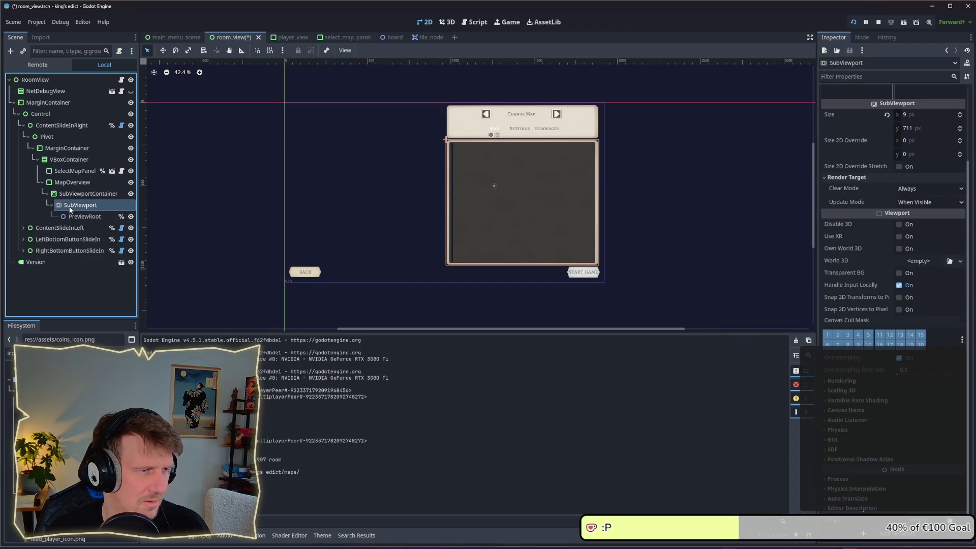
left_click(909, 117)
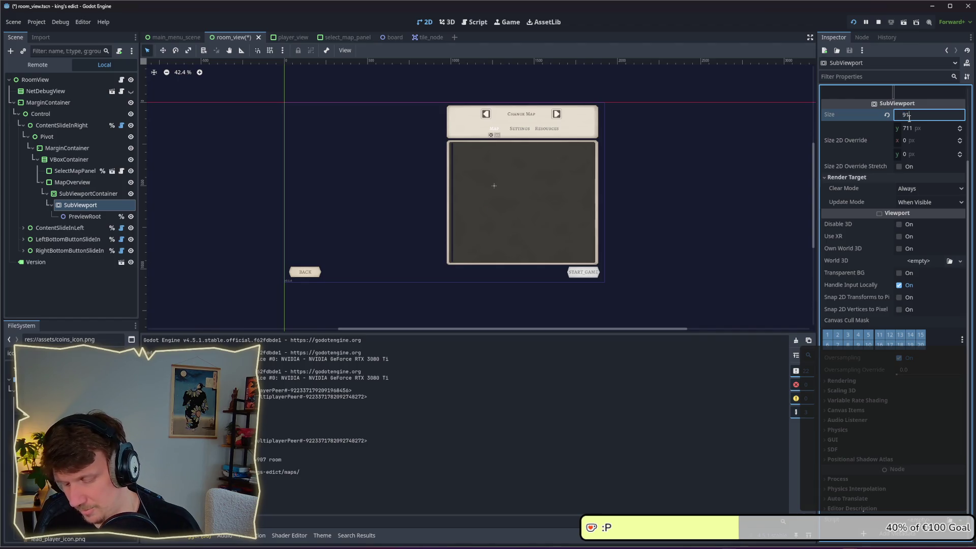
type("16")
left_click(913, 130)
type("755")
key("Return")
key("ctrl+s")
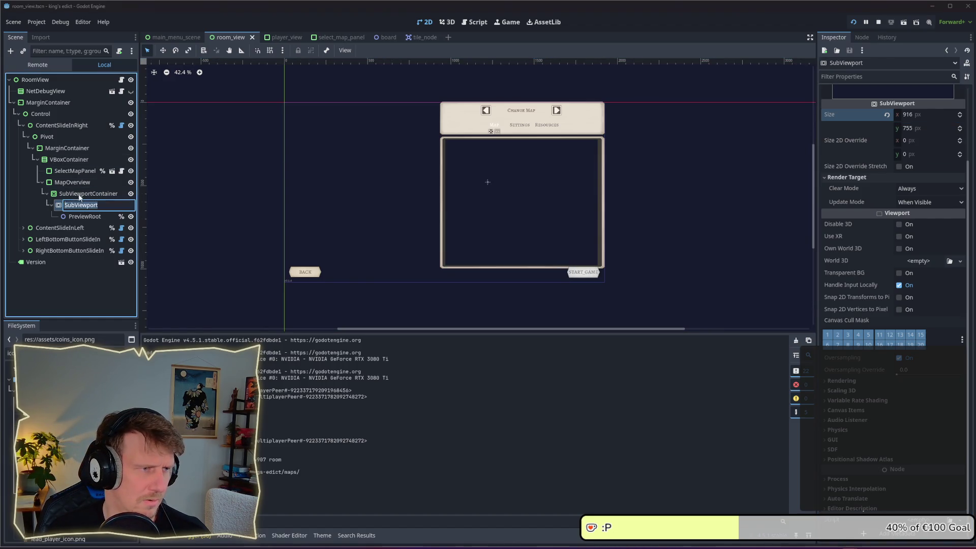
Review the SubViewportContainer and SubViewport properties after the resize.
left_click(79, 195)
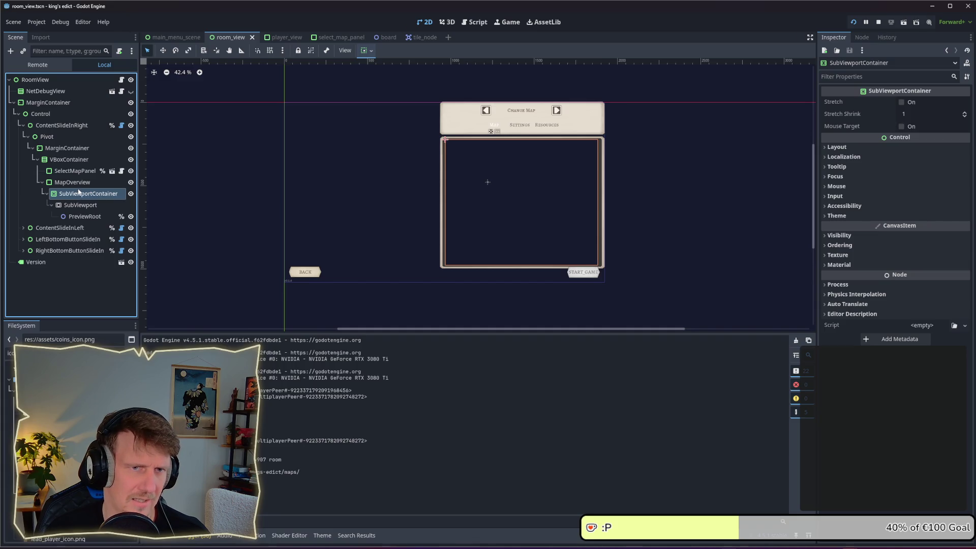
left_click(81, 206)
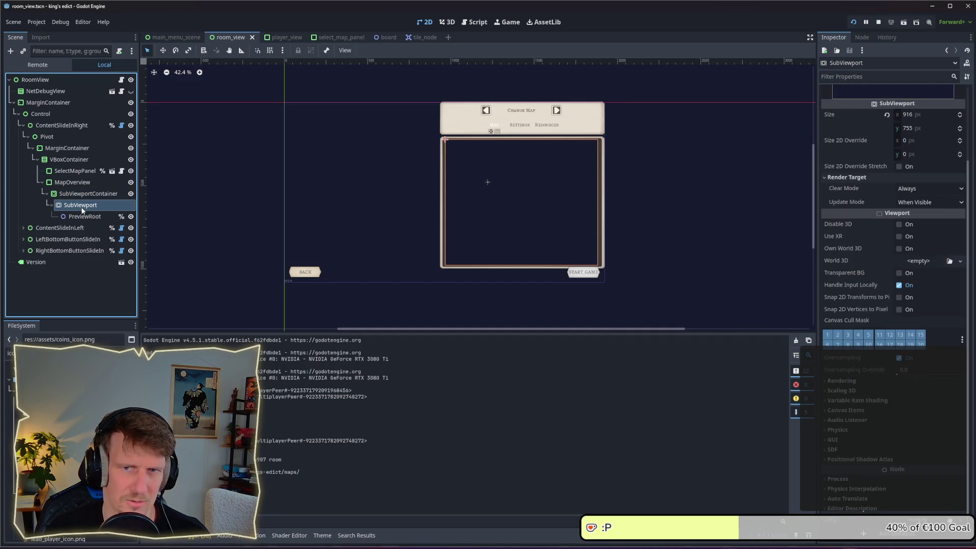
left_click(80, 194)
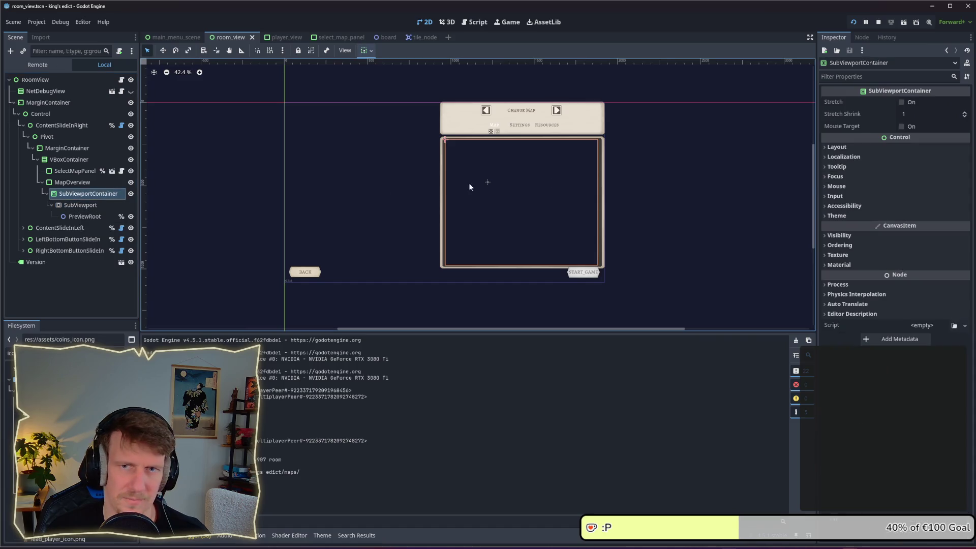
left_click(858, 149)
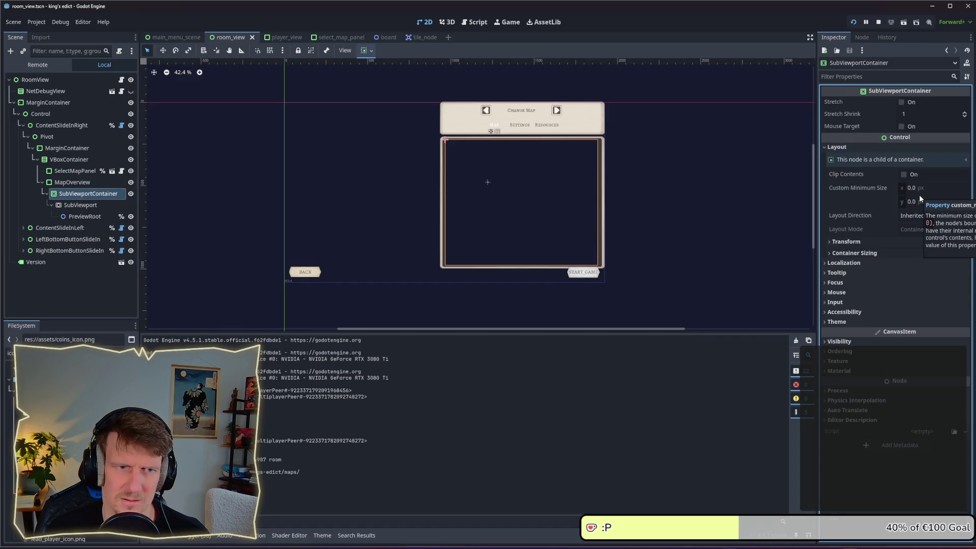
left_click(890, 242)
left_click(891, 242)
left_click(894, 252)
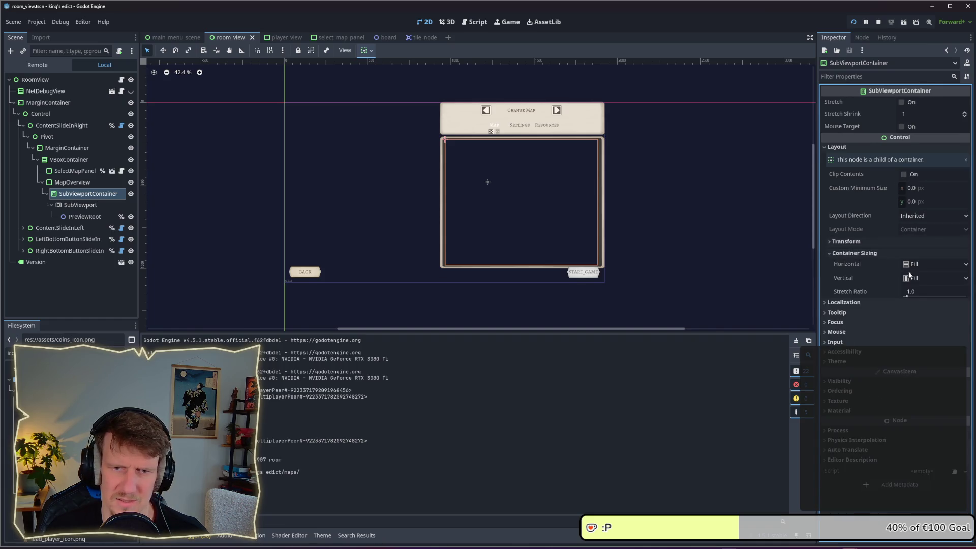
left_click(84, 182)
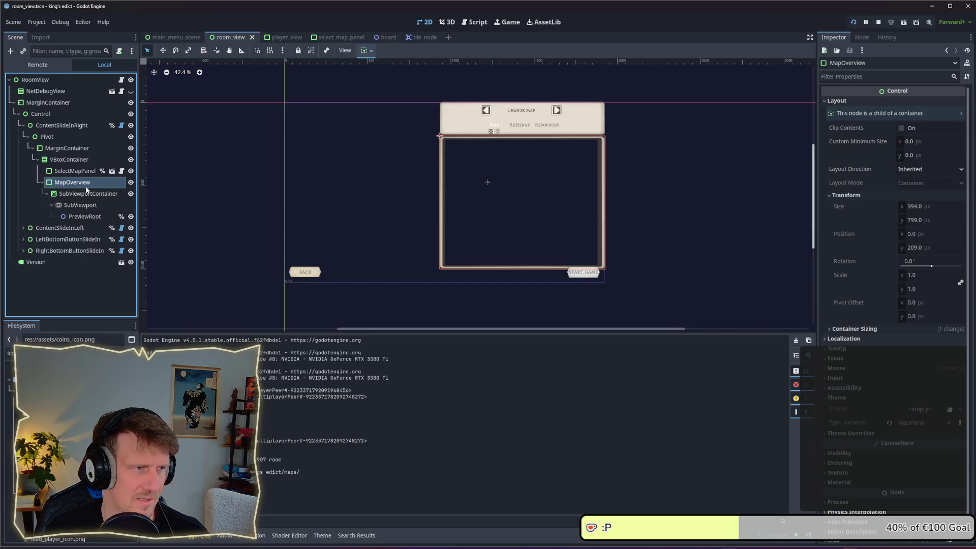
left_click(87, 194)
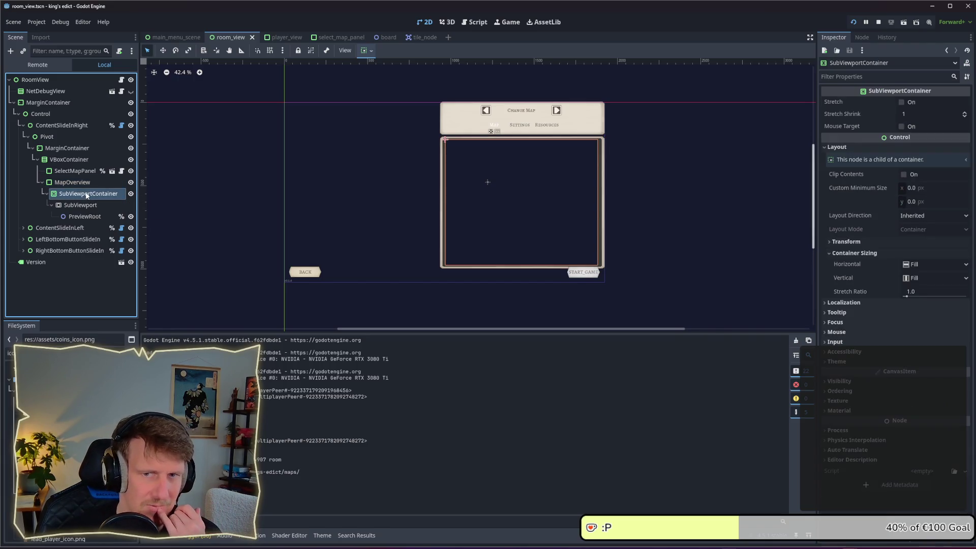
left_click(943, 269)
left_click(943, 269)
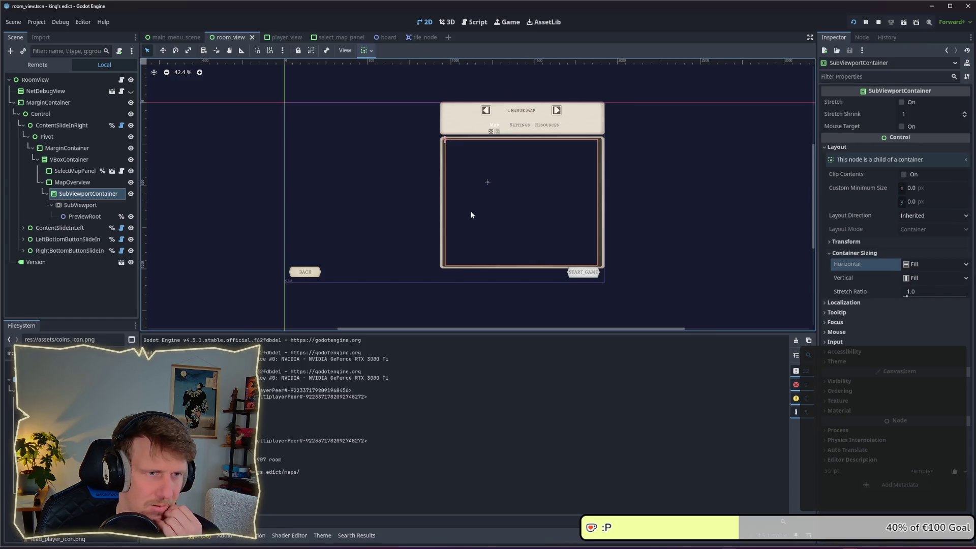
left_click(73, 182)
left_click(88, 193)
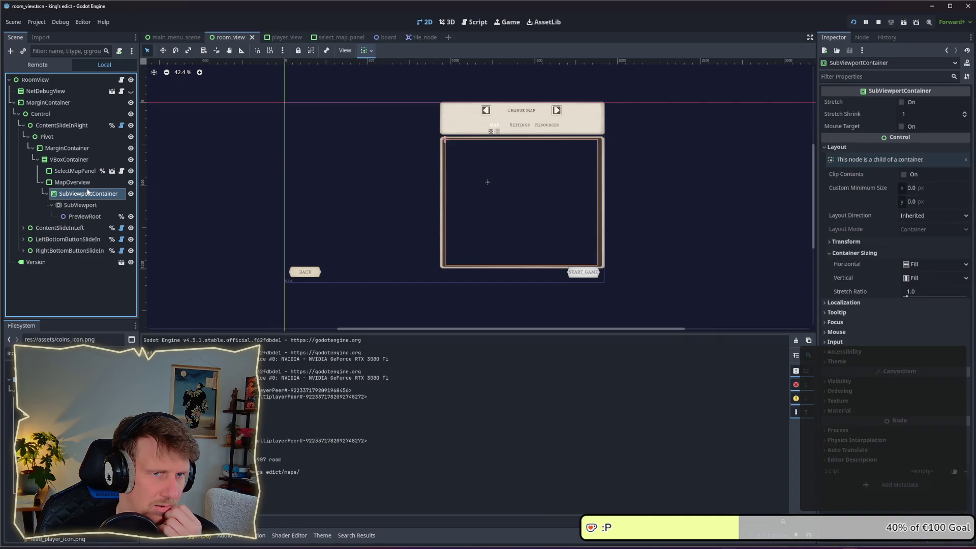
left_click(515, 203)
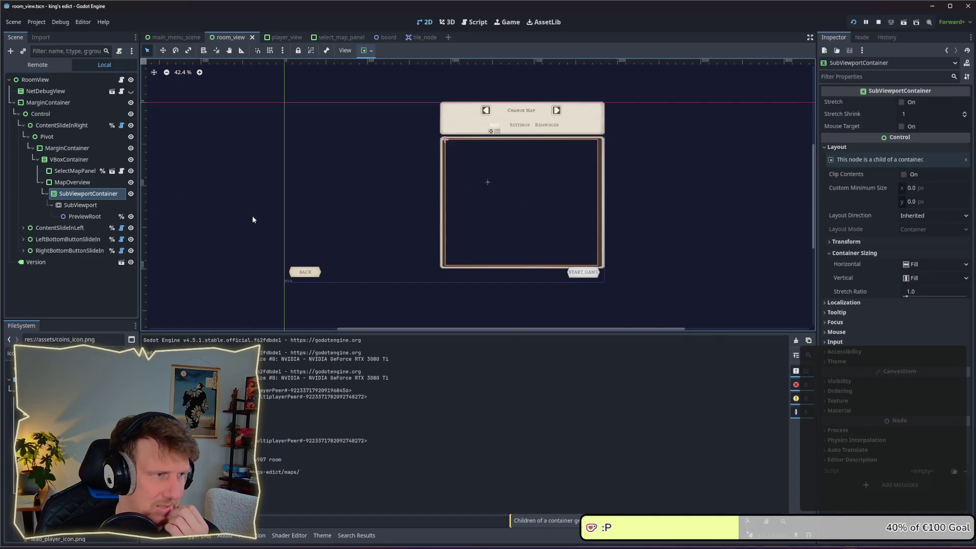
left_click(87, 205)
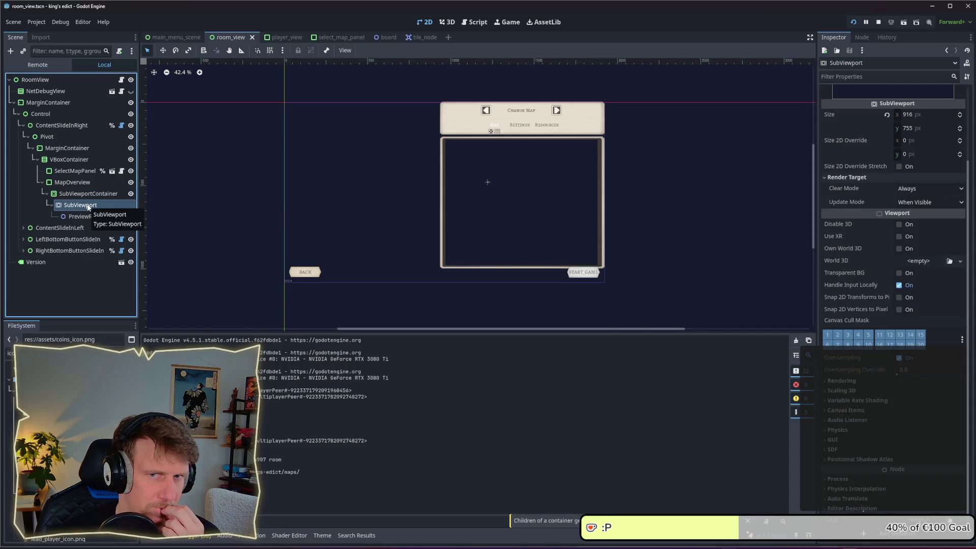
left_click(81, 194)
left_click(80, 205)
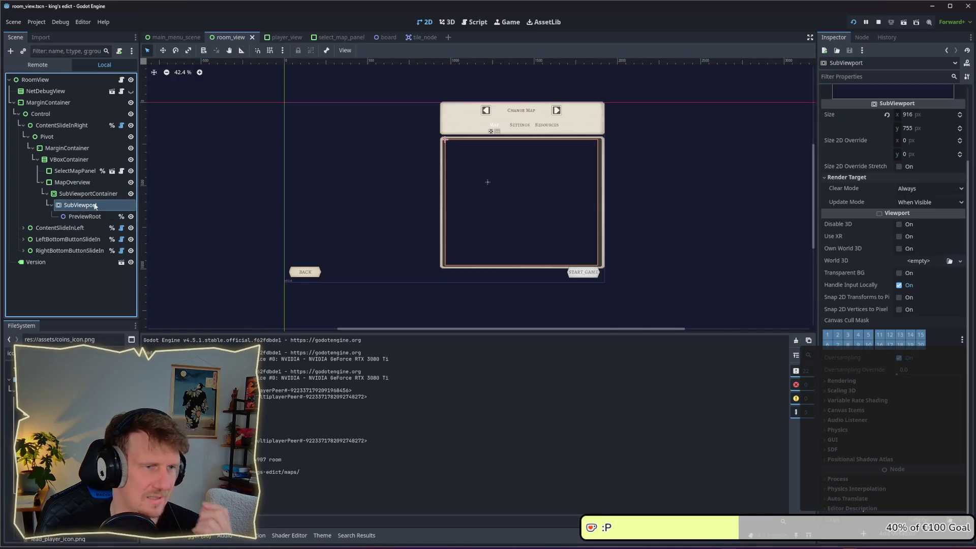
left_click(914, 115)
type("10")
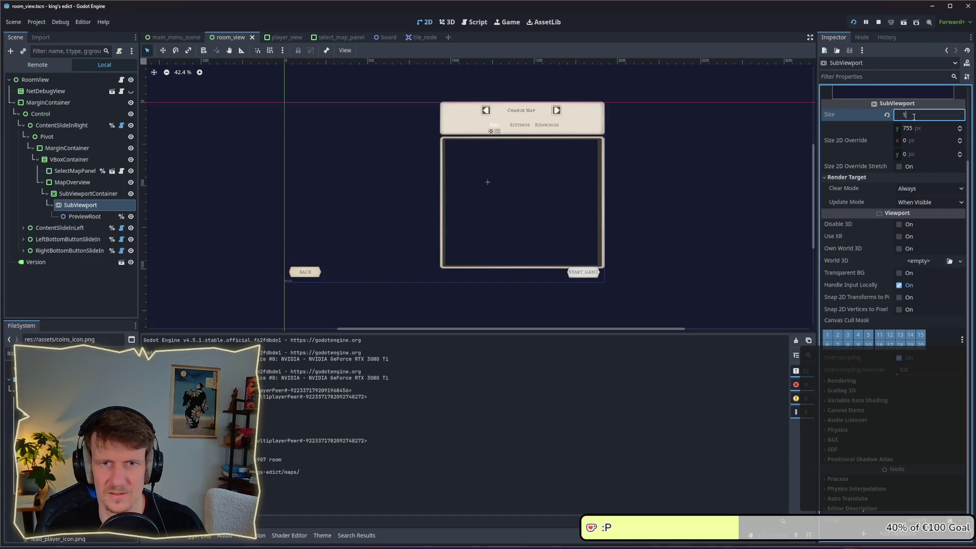
key("Return")
left_click(913, 116)
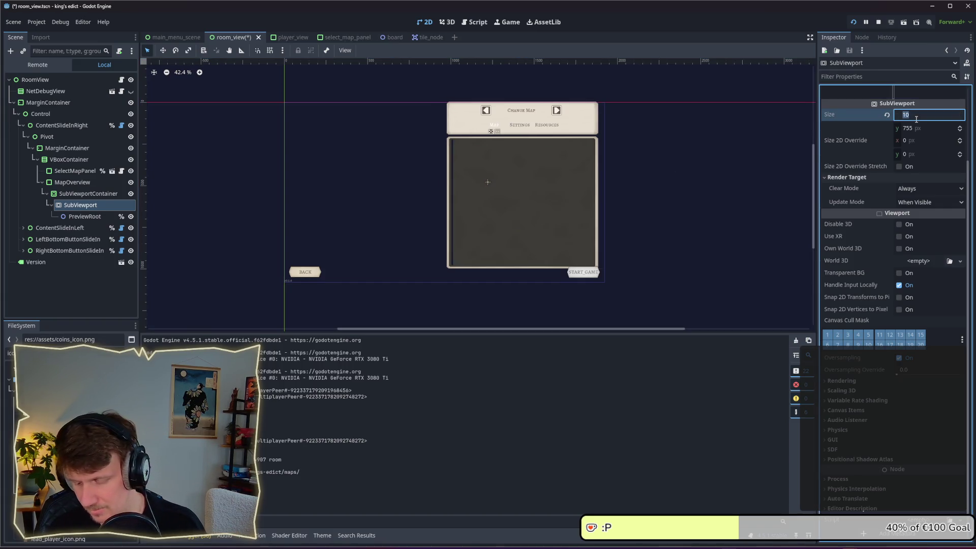
type("916")
key("Return")
key("ctrl+s")
left_click(69, 194)
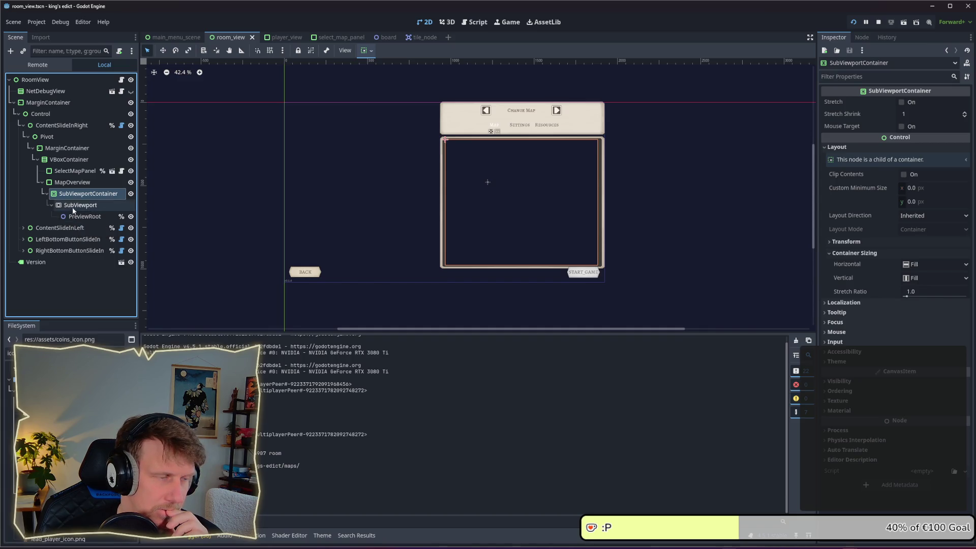
Select the SubViewportContainer, keeping its name, and toggle its Stretch option.
left_click(72, 207)
left_click(67, 182)
left_click(71, 194)
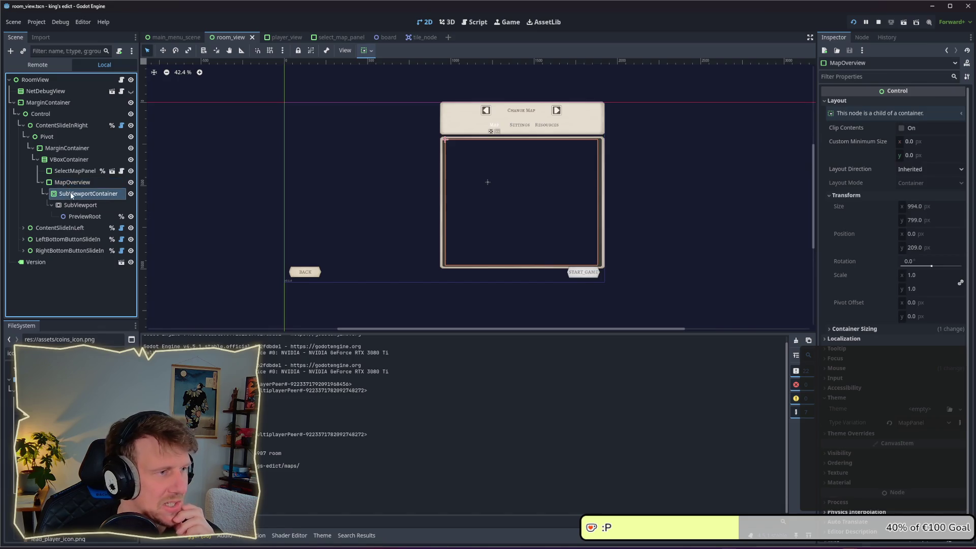
left_click(70, 194)
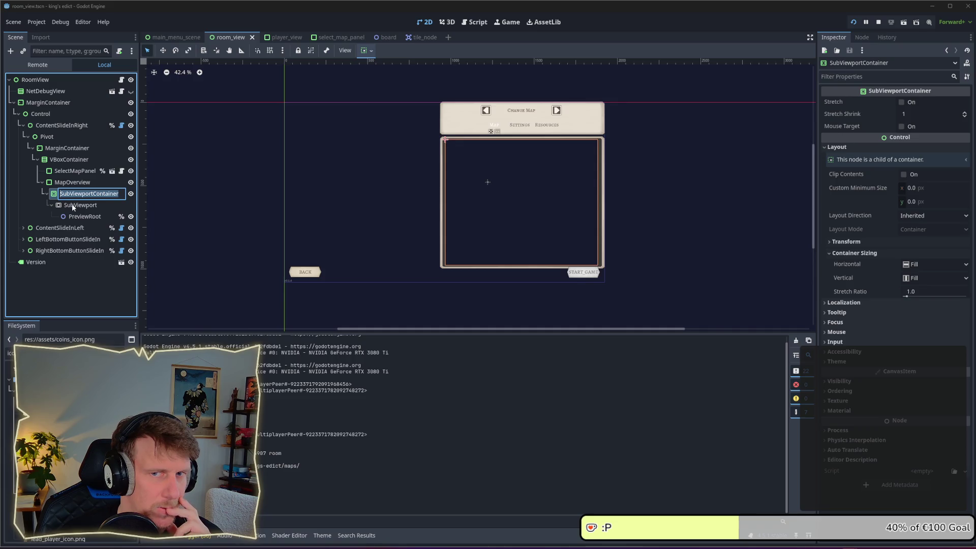
key("Return")
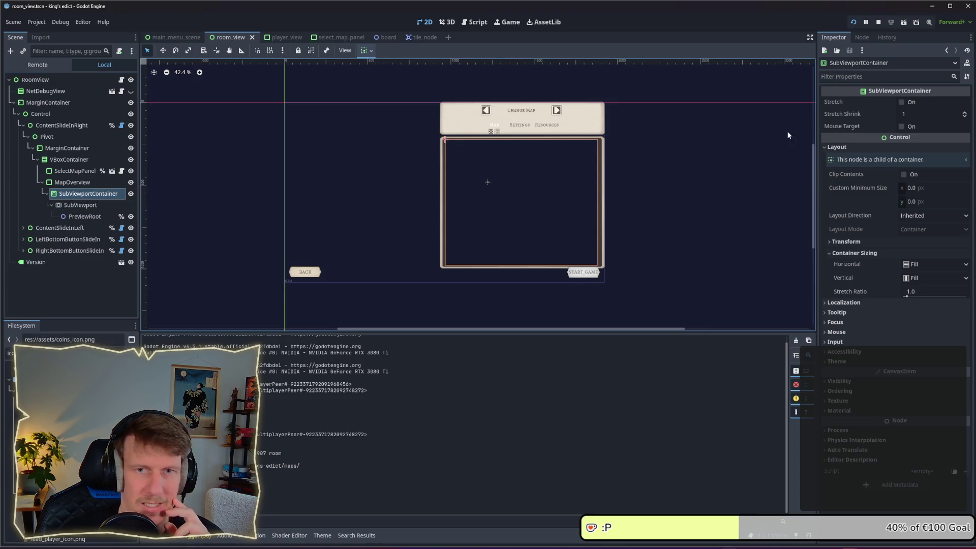
left_click(903, 102)
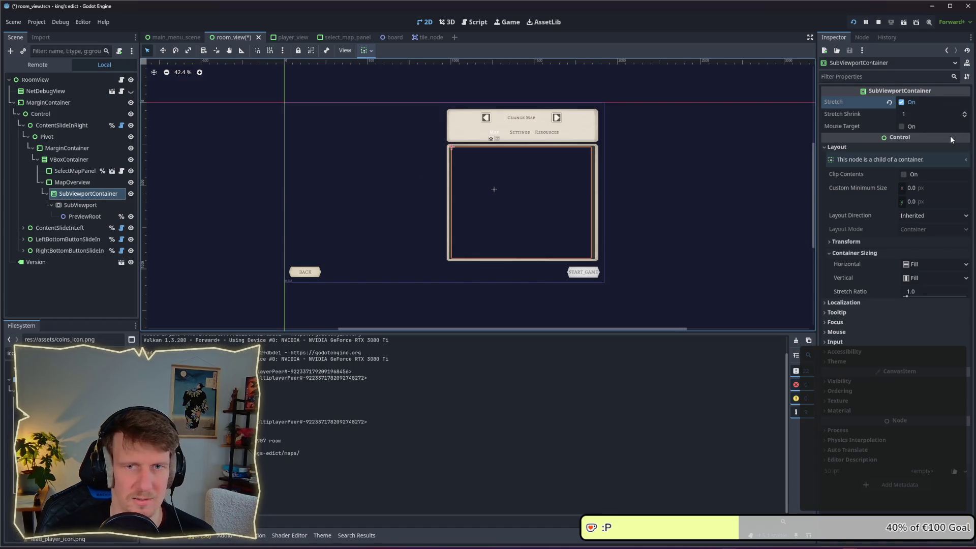
Compare MapOverview's size against the SubViewportContainer's properties.
left_click(68, 184)
left_click(73, 192)
left_click(68, 183)
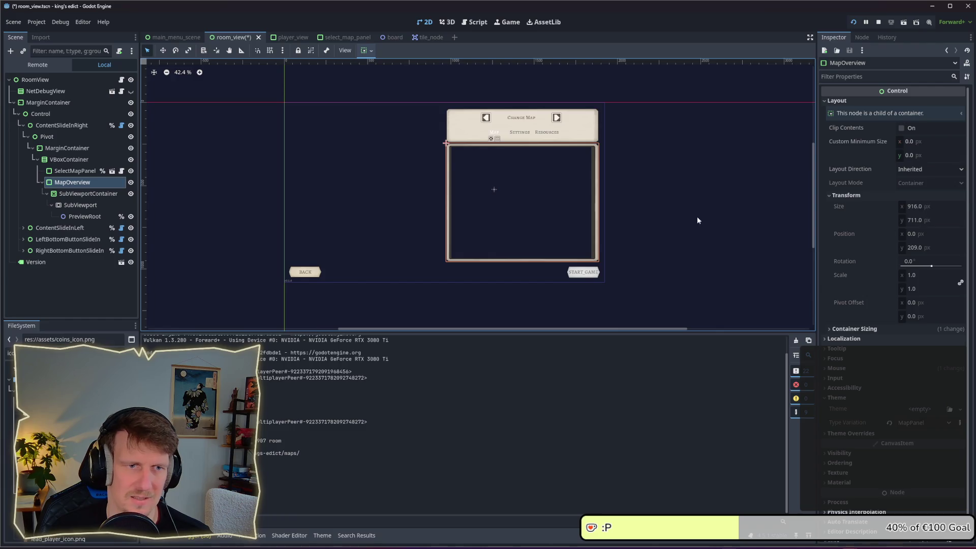
left_click(88, 194)
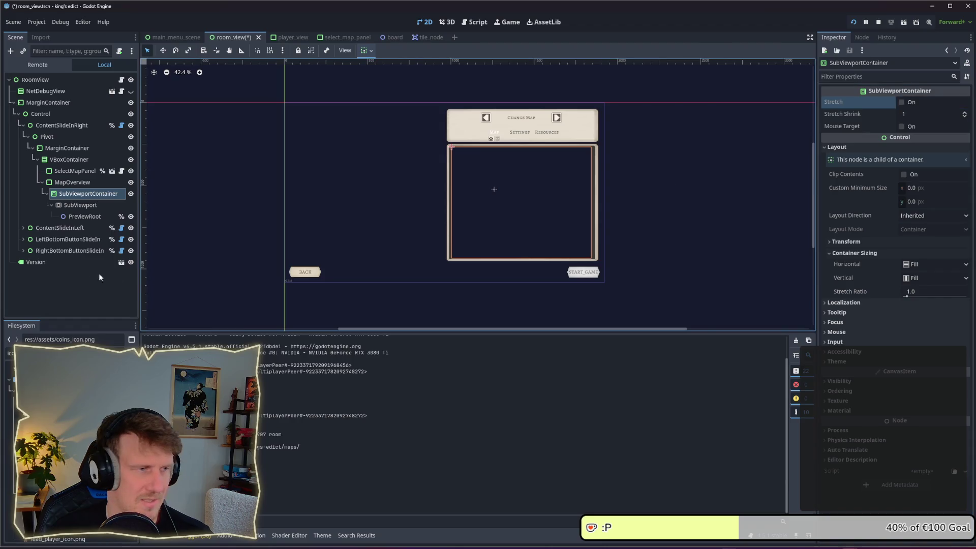
Set the SubViewport size to 916 × 755 and check it against MapOverview's size.
left_click(80, 205)
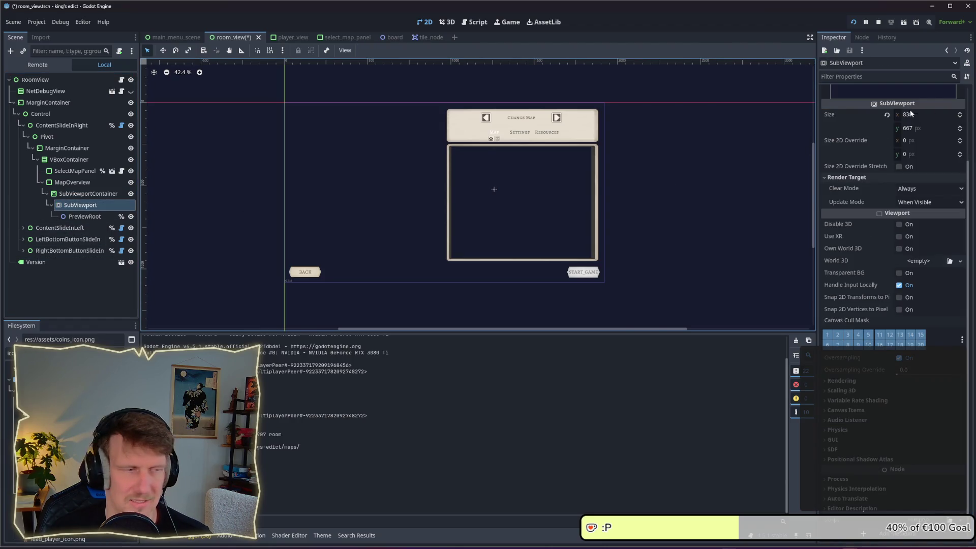
scroll(910, 188, "up", 2)
left_click(911, 173)
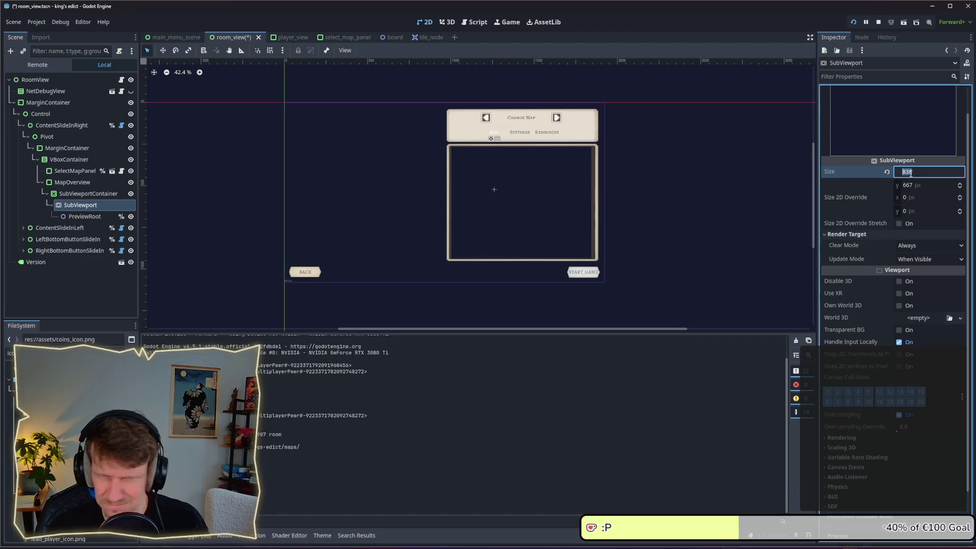
type("916")
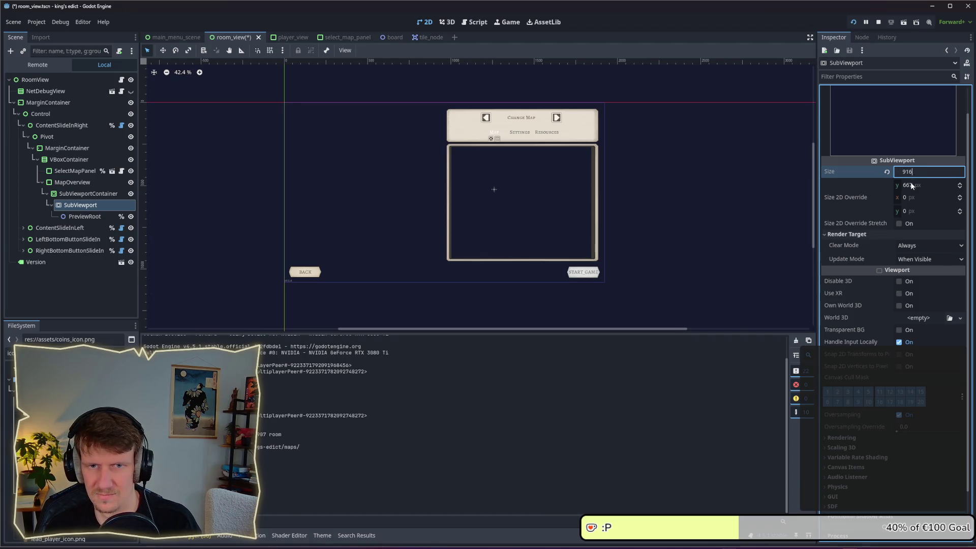
left_click(911, 185)
type("755")
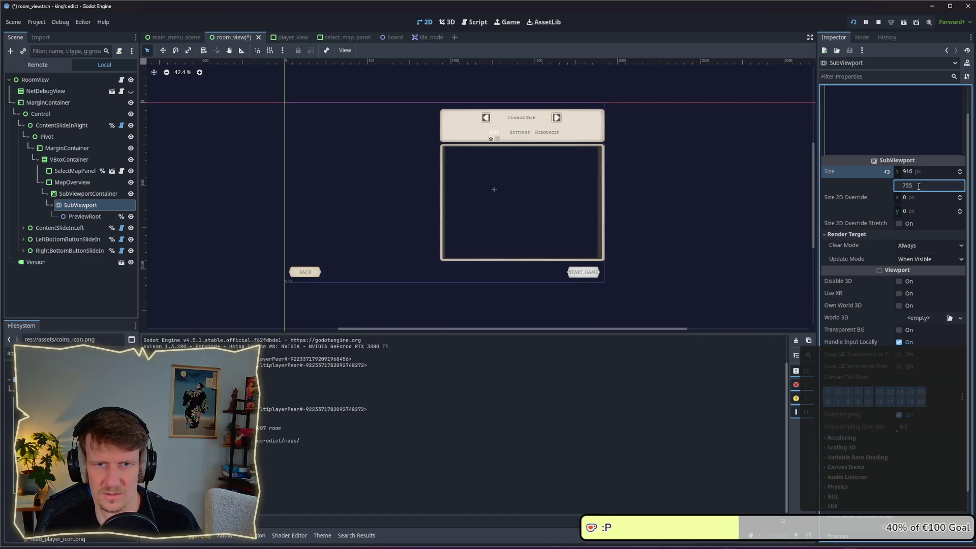
key("Return")
left_click(76, 182)
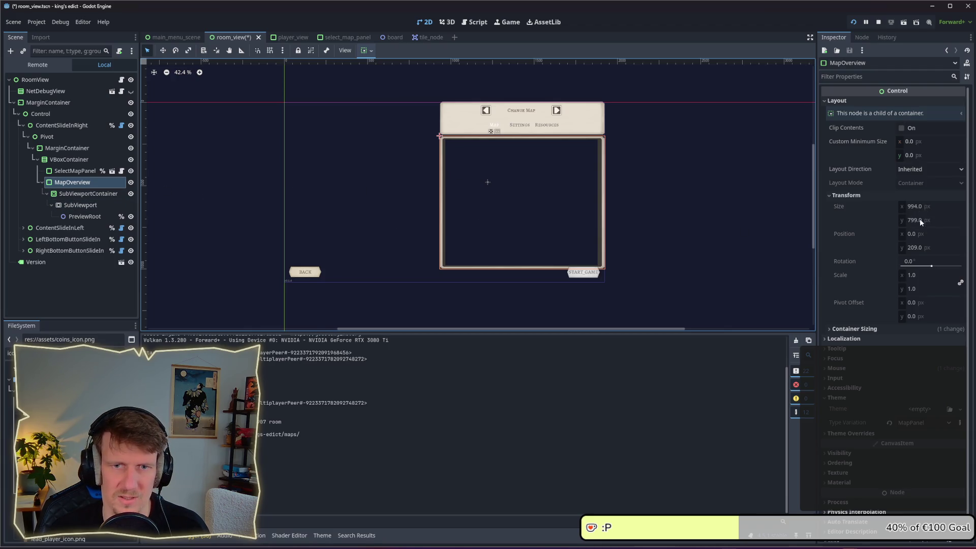
left_click(92, 205)
Try a 994 × 799 size, then revert the SubViewport to 512 × 512 and save.
left_click(918, 185)
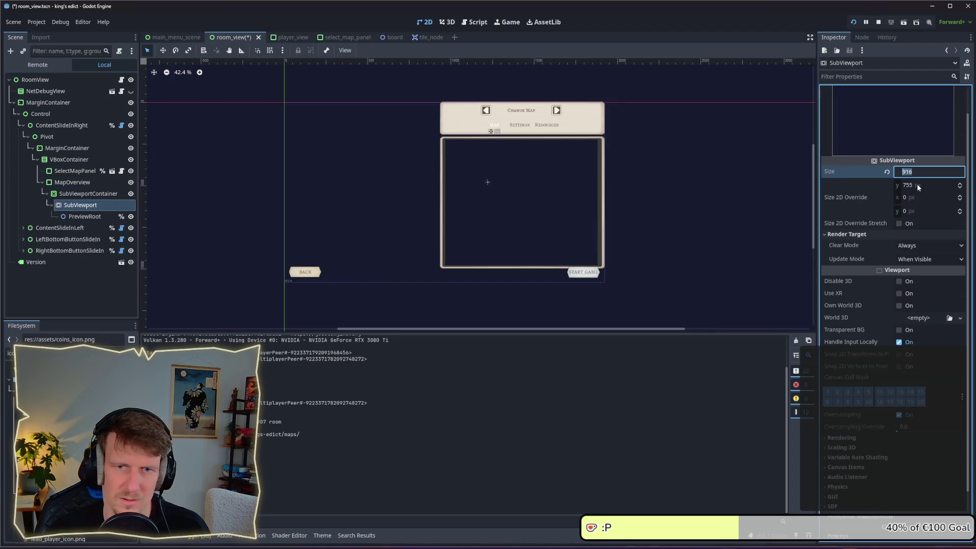
type("799")
key("Return")
left_click(919, 173)
type("94")
key("Return")
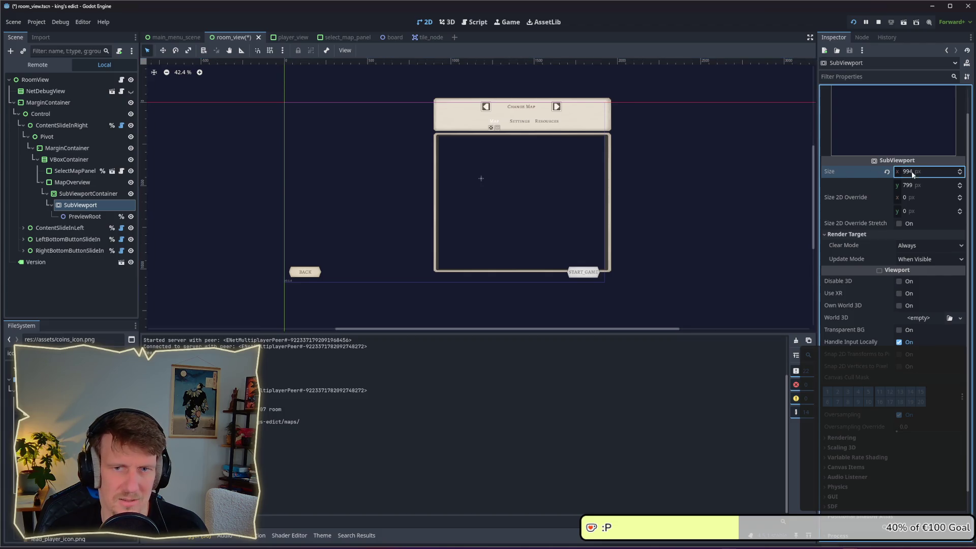
left_click(887, 171)
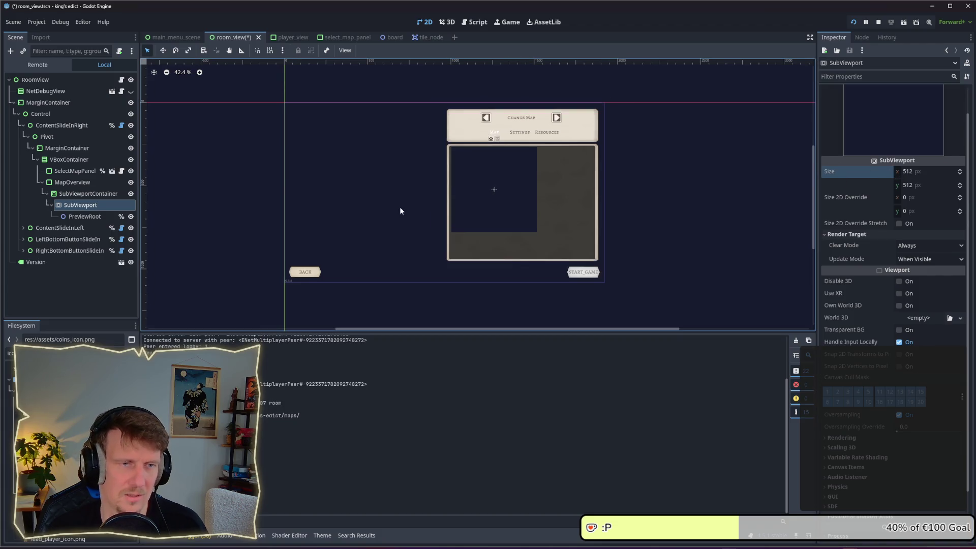
key("ctrl+s")
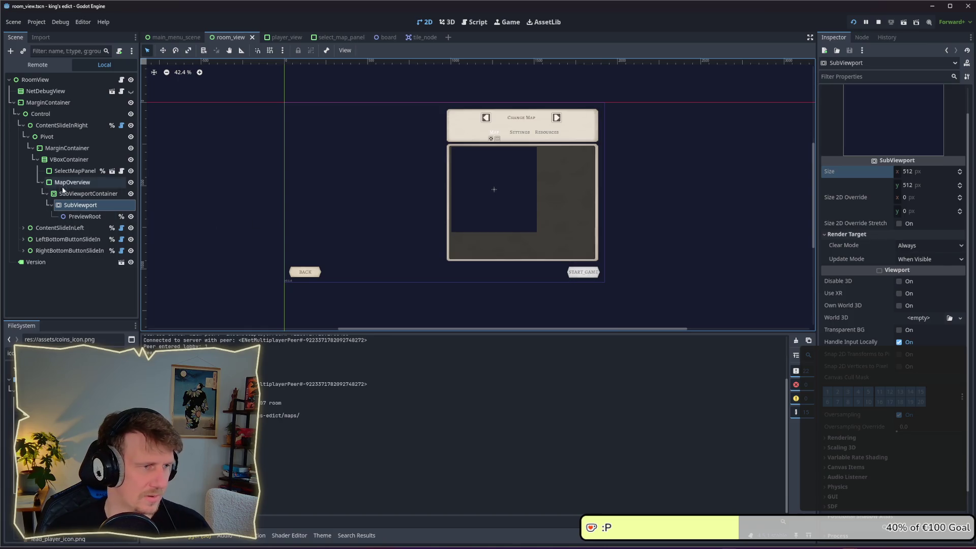
Inspect the SubViewportContainer, SubViewport and PreviewRoot nodes, ending on MapOverview.
left_click(76, 195)
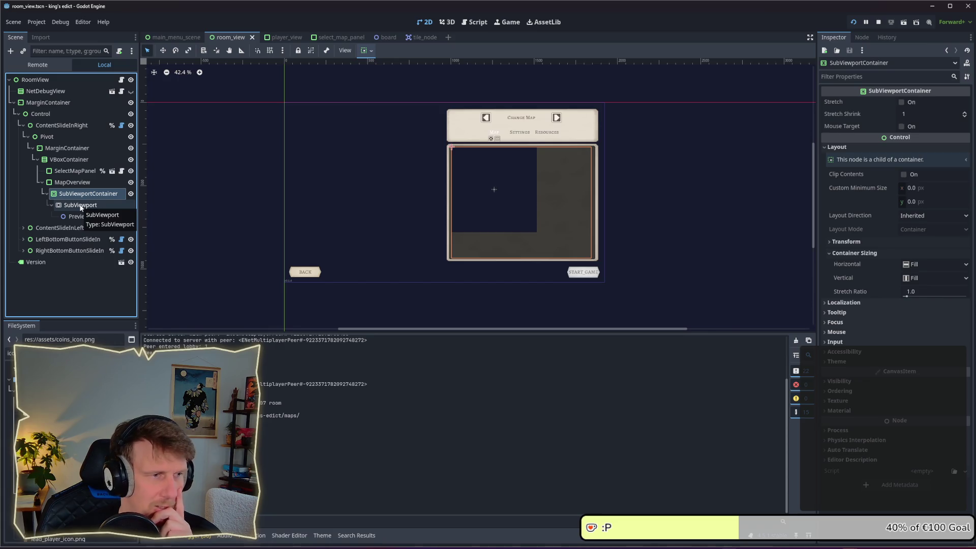
left_click(80, 205)
left_click(82, 196)
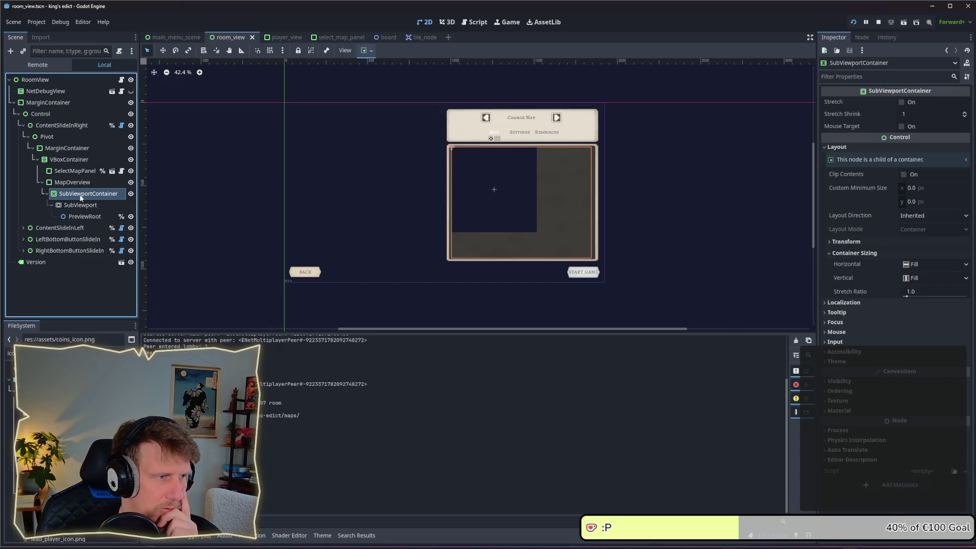
left_click(81, 205)
left_click(85, 217)
left_click(83, 207)
left_click(81, 194)
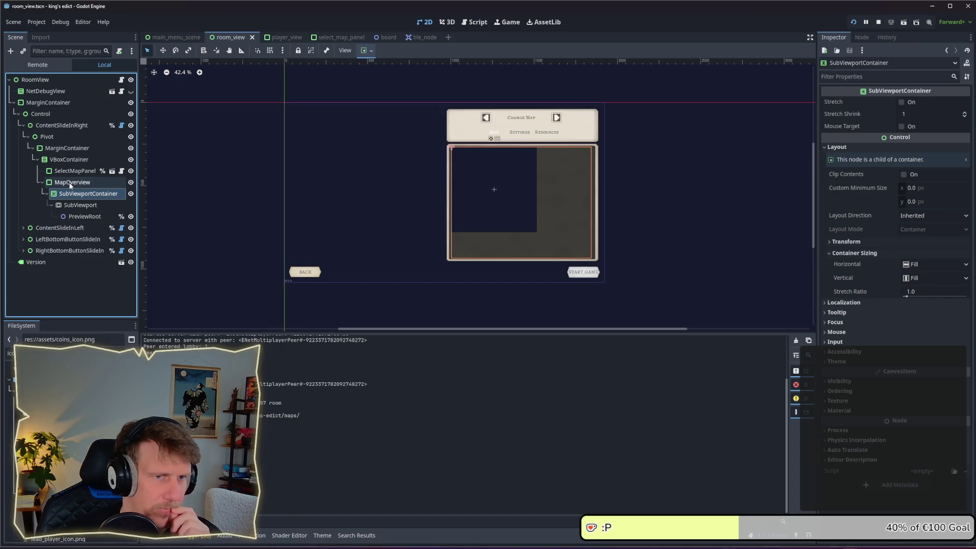
left_click(70, 184)
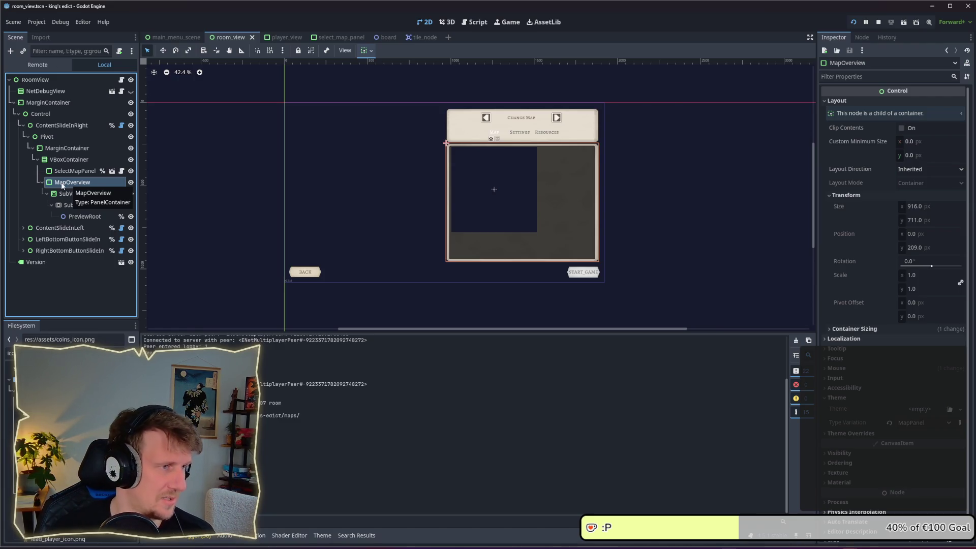
Compare MapOverview with the SubViewportContainer, then convert MapOverview into a plain Control.
left_click(66, 194)
left_click(63, 182)
left_click(68, 195)
left_click(68, 184)
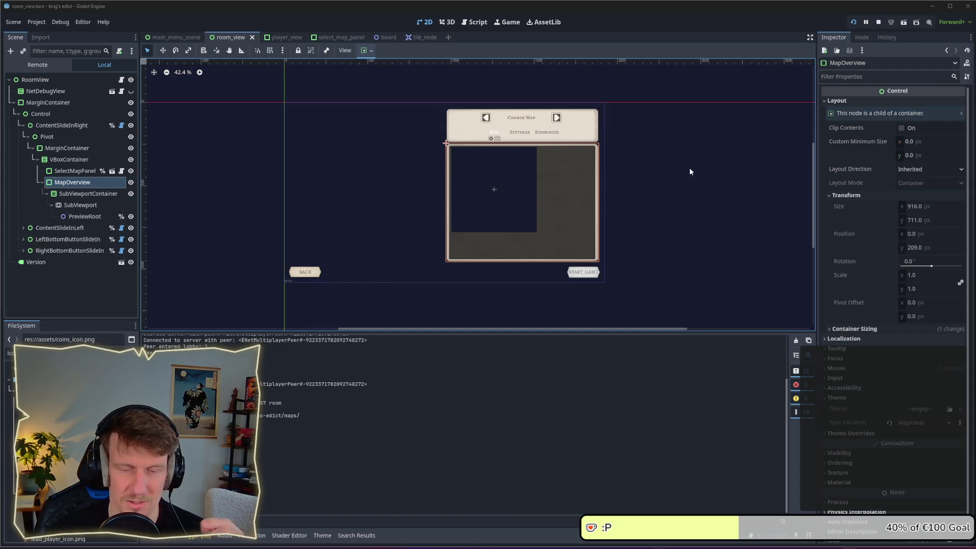
left_click(100, 197)
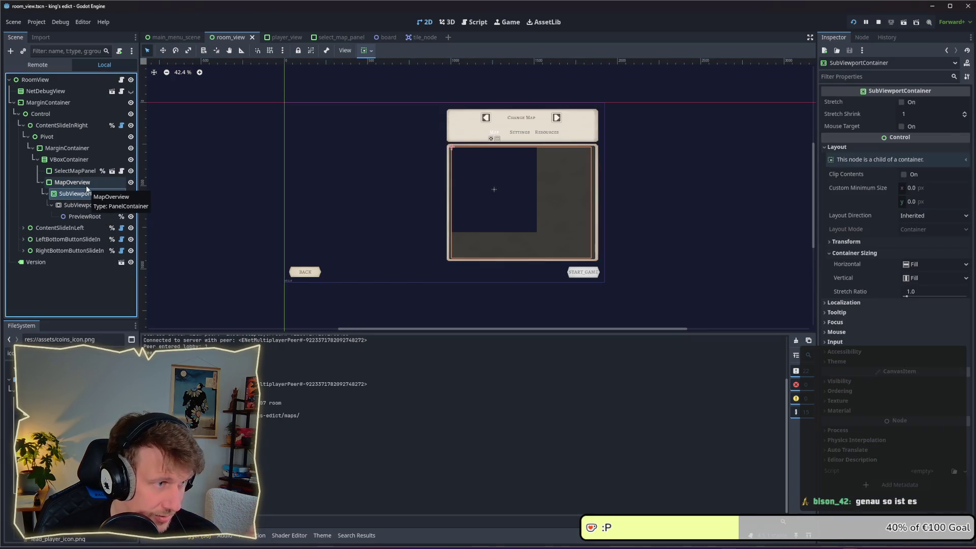
left_click(87, 184)
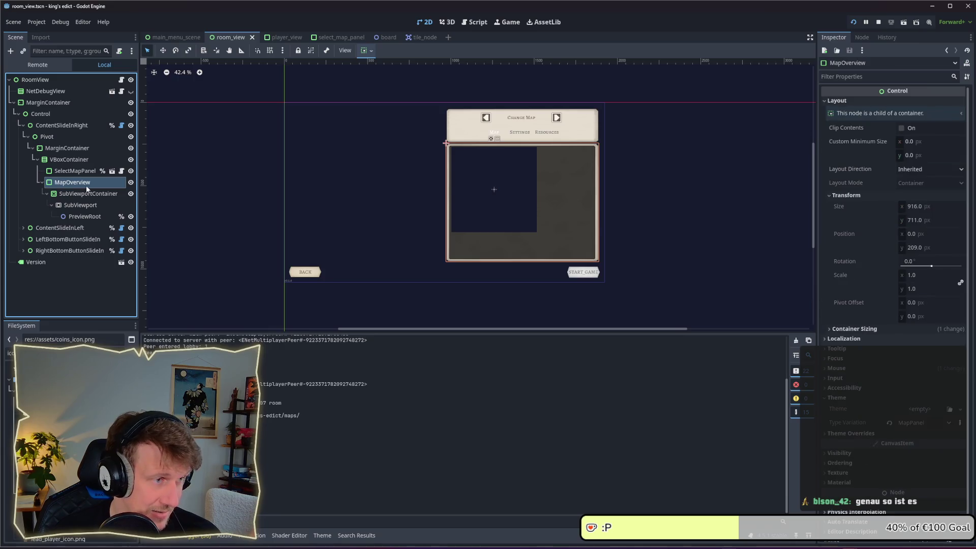
left_click(86, 195)
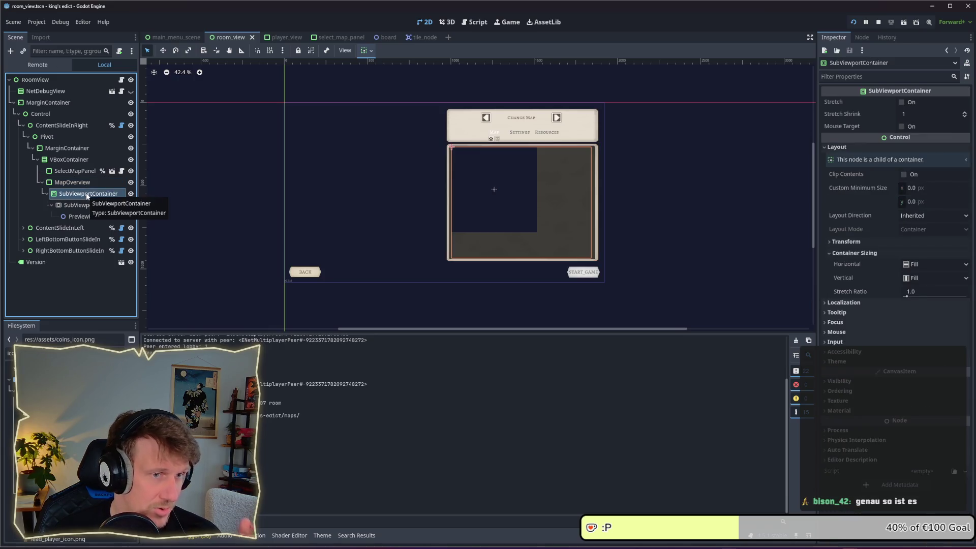
key("ctrl+z")
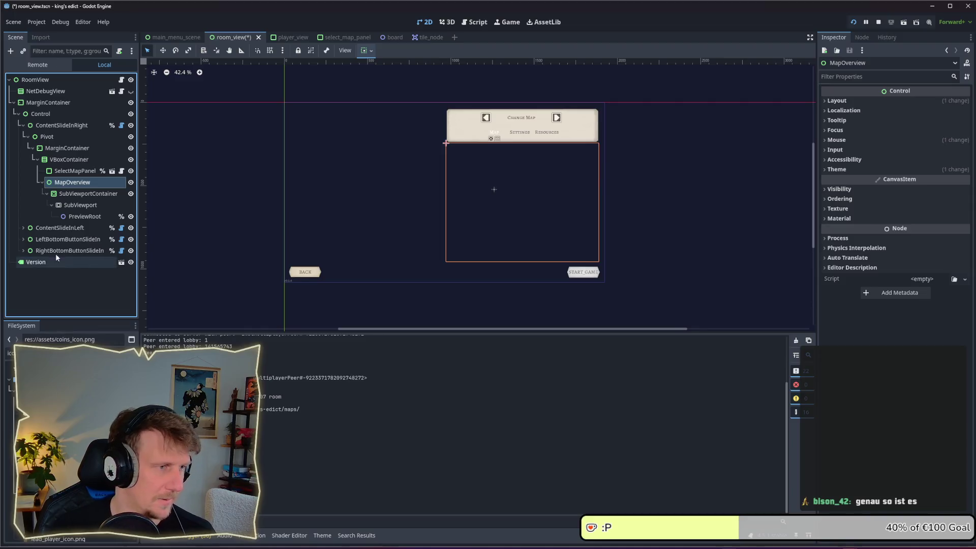
Retype MapOverview's name as 'ConfigControl', correcting typos, in the Scene dock.
double_click(74, 183)
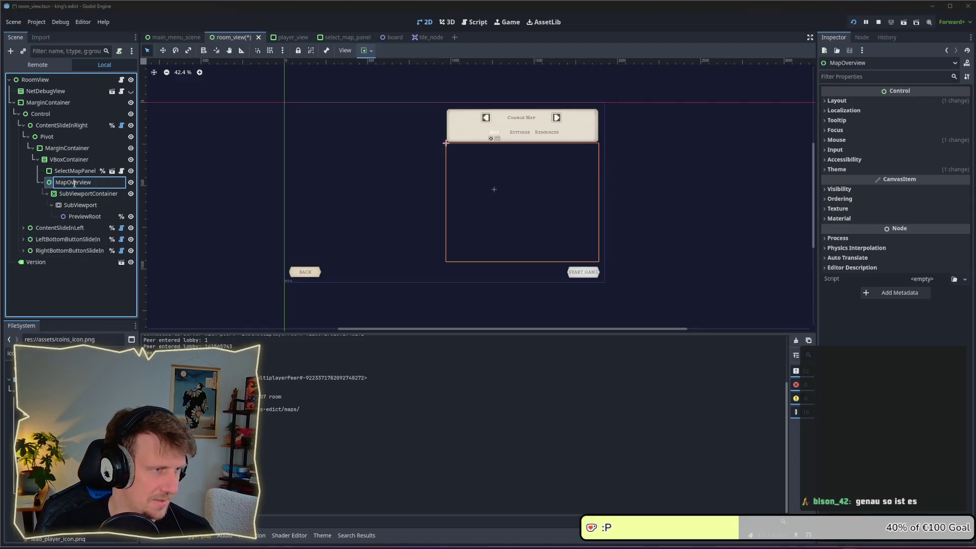
key("ctrl+a")
type("Content")
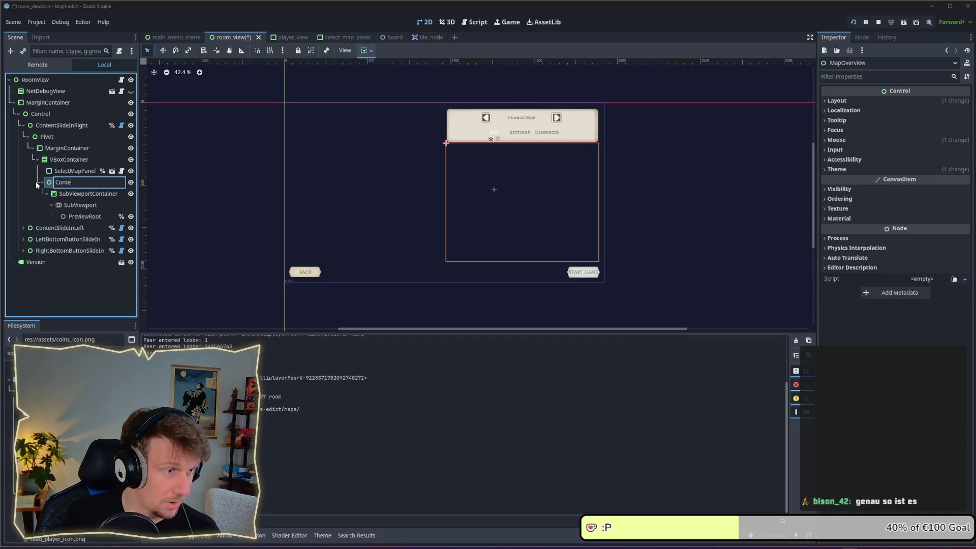
key("BackSpace")
key("BackSpace")
key("BackSpace")
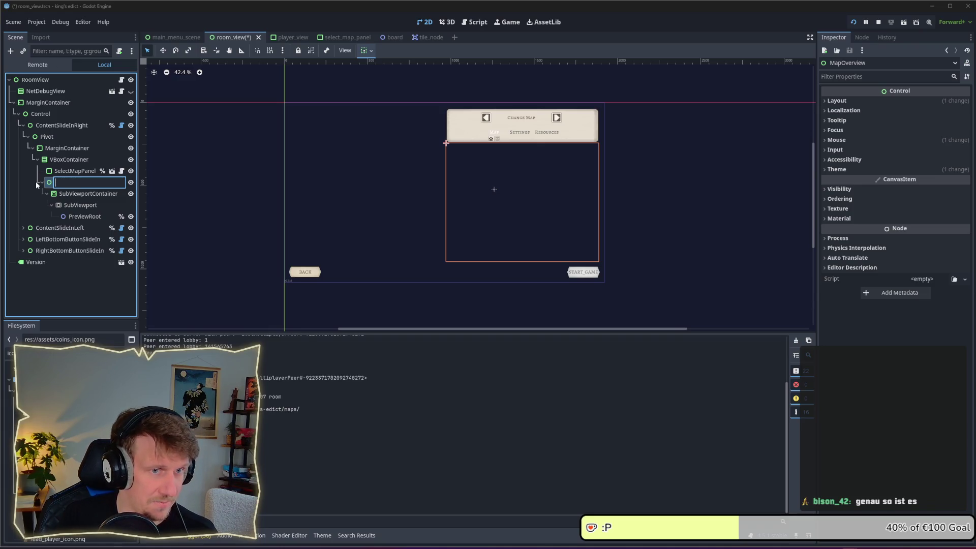
type("Con")
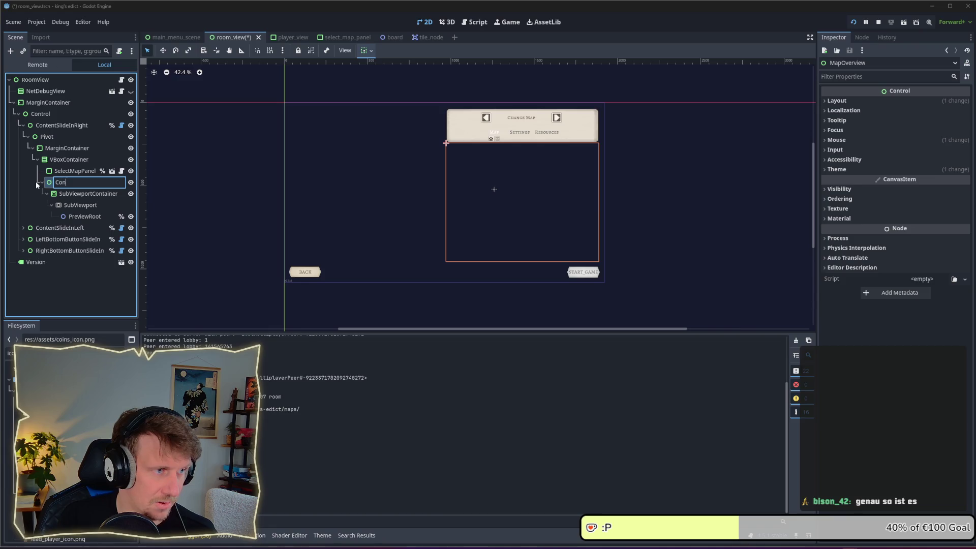
type("figSec")
key("BackSpace")
key("BackSpace")
key("BackSpace")
type("Contto")
key("BackSpace")
key("BackSpace")
type("rol")
key("Return")
left_click(81, 195)
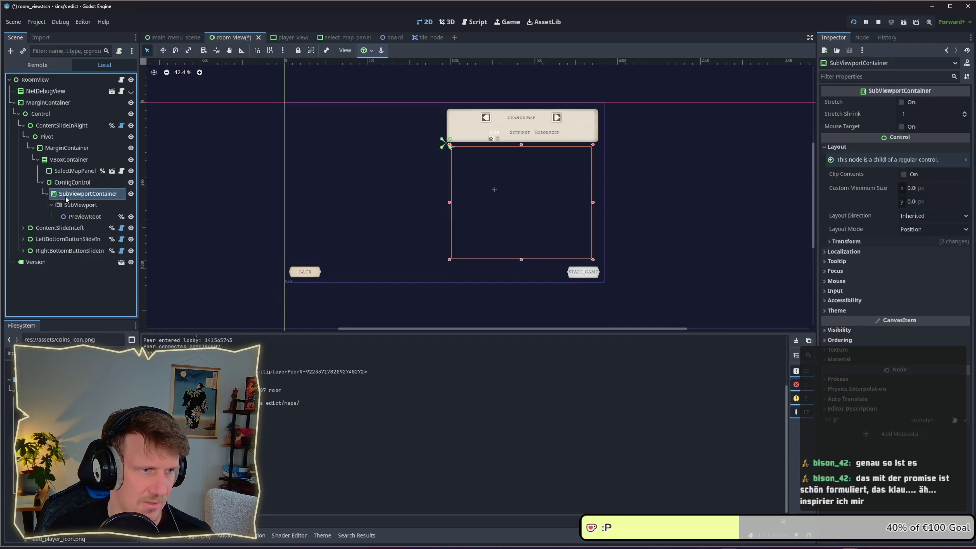
Give the SubViewportContainer Anchors layout mode with the Full Rect preset and save.
left_click(66, 184)
left_click(66, 194)
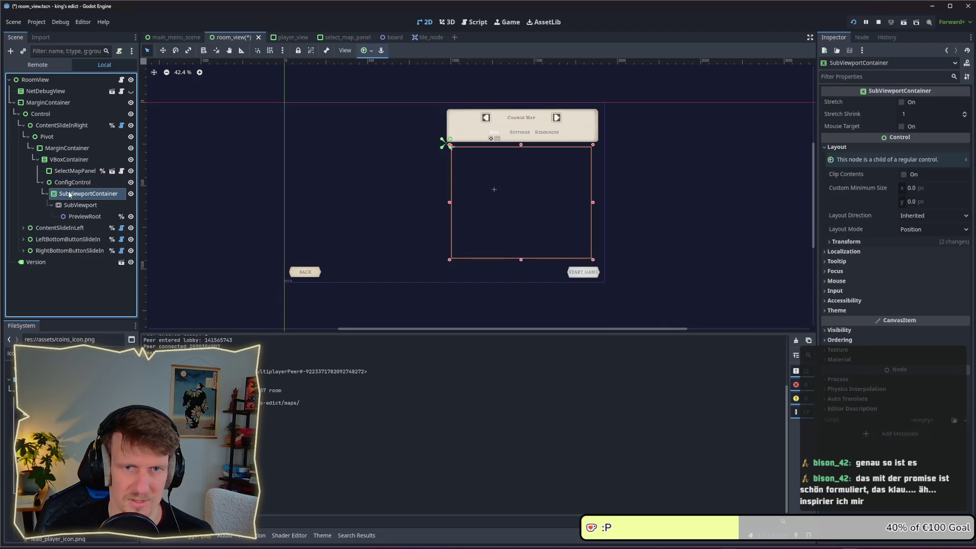
left_click(66, 183)
left_click(67, 194)
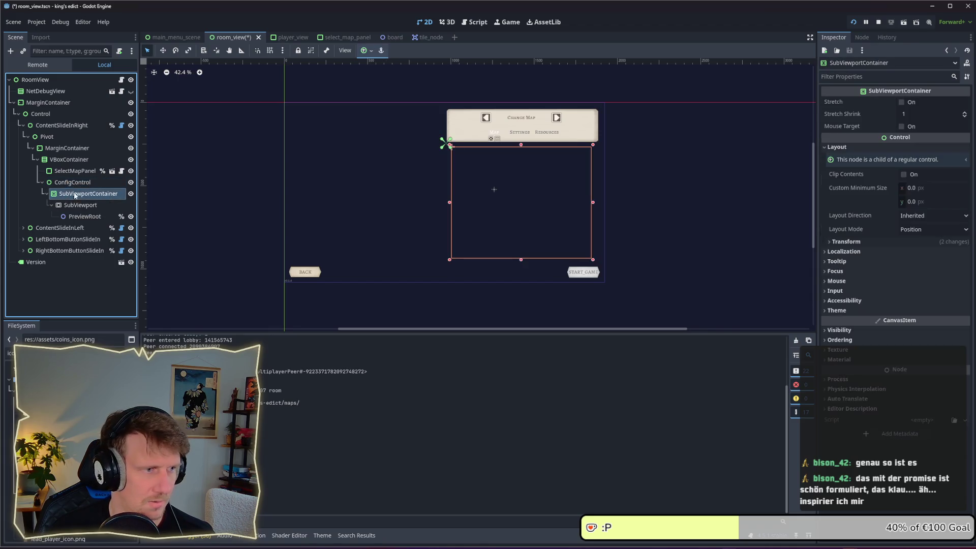
left_click(921, 232)
left_click(910, 255)
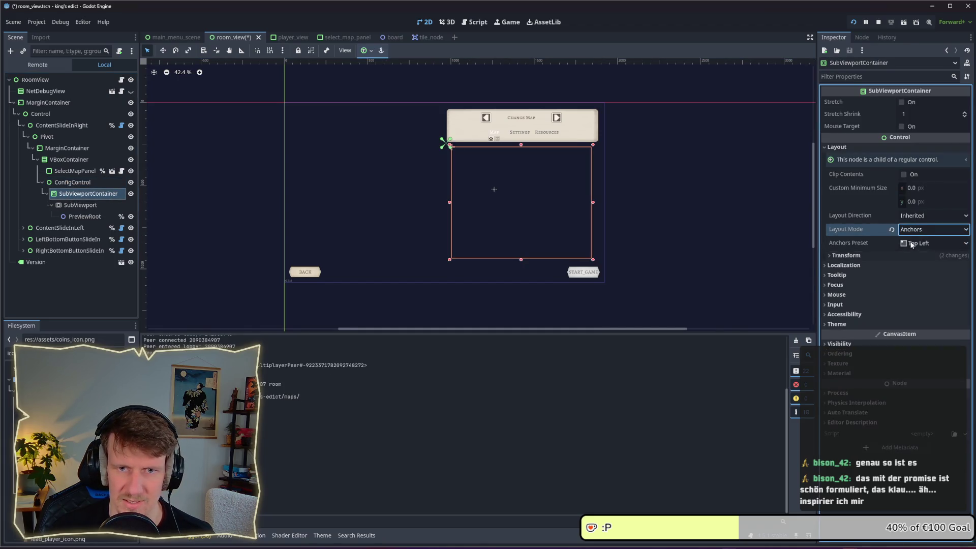
left_click(930, 243)
left_click(911, 272)
key("ctrl+s")
Set the SubViewport size to 916 × 711 and save the room_view scene.
left_click(82, 205)
left_click(85, 197)
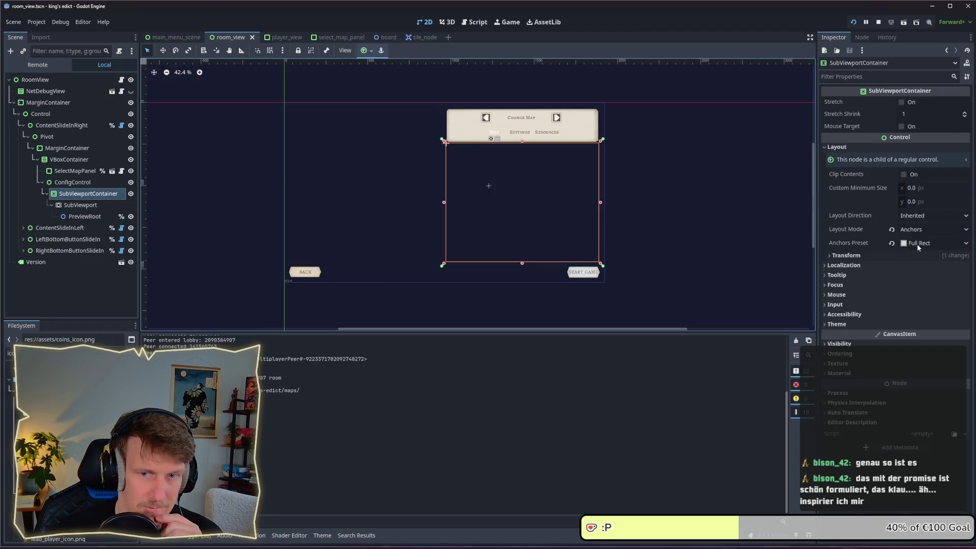
left_click(868, 259)
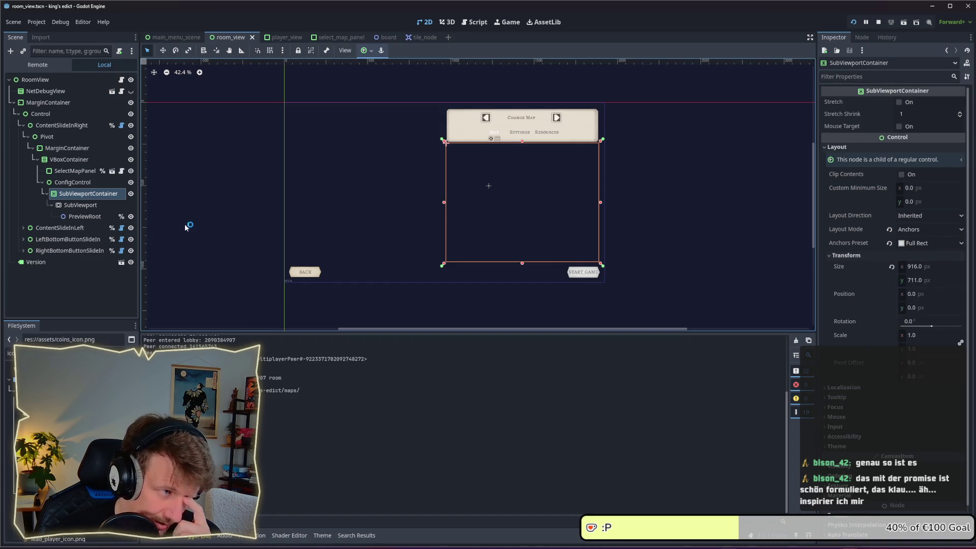
left_click(80, 205)
left_click(913, 173)
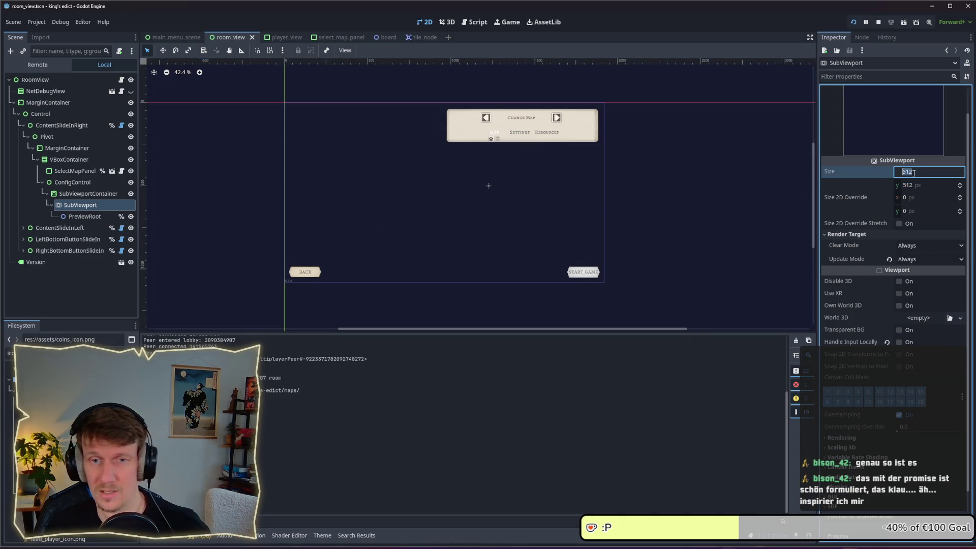
type("9")
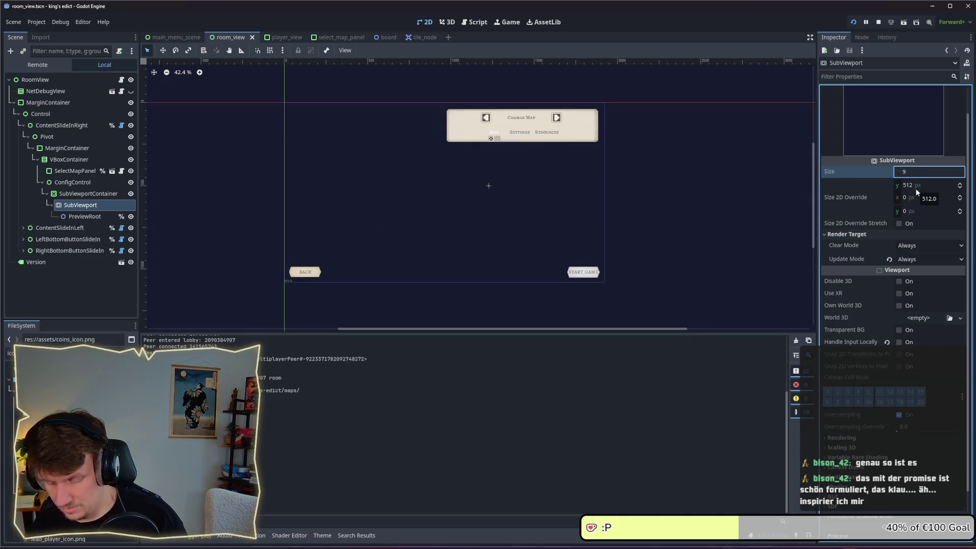
type("16")
left_click(910, 186)
type("71")
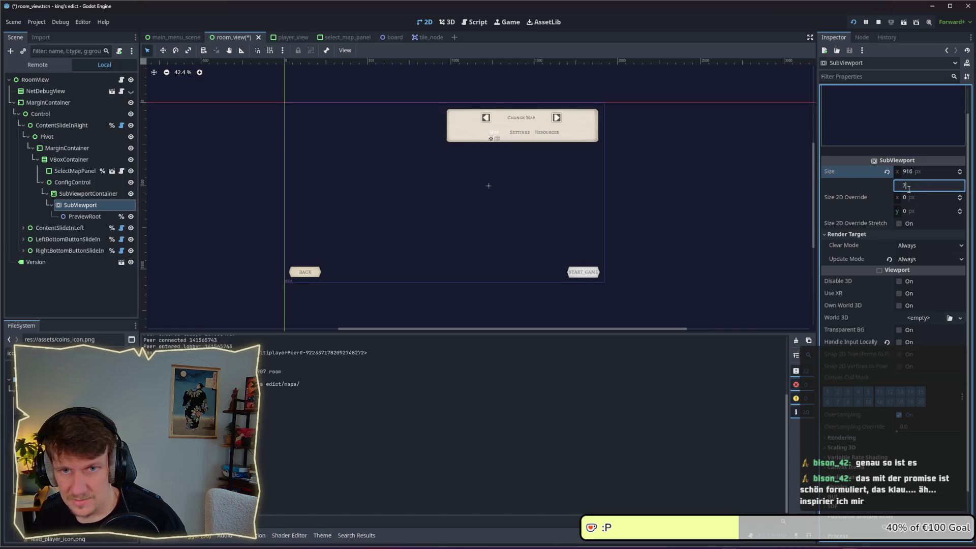
type("1")
key("Return")
key("ctrl+s")
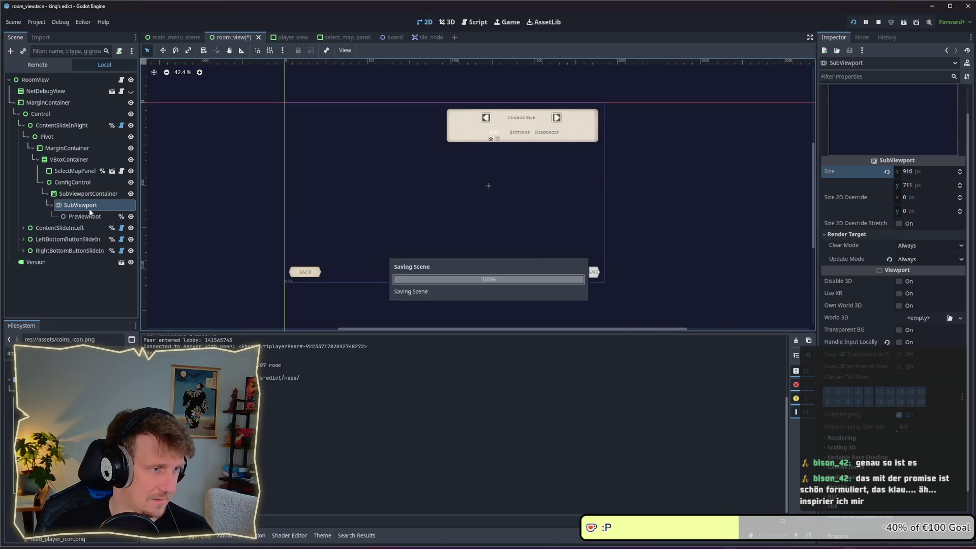
Recheck the SubViewportContainer, SubViewport and ConfigControl nodes, then relaunch the game.
left_click(81, 195)
left_click(81, 204)
left_click(81, 194)
left_click(80, 203)
left_click(81, 194)
left_click(74, 182)
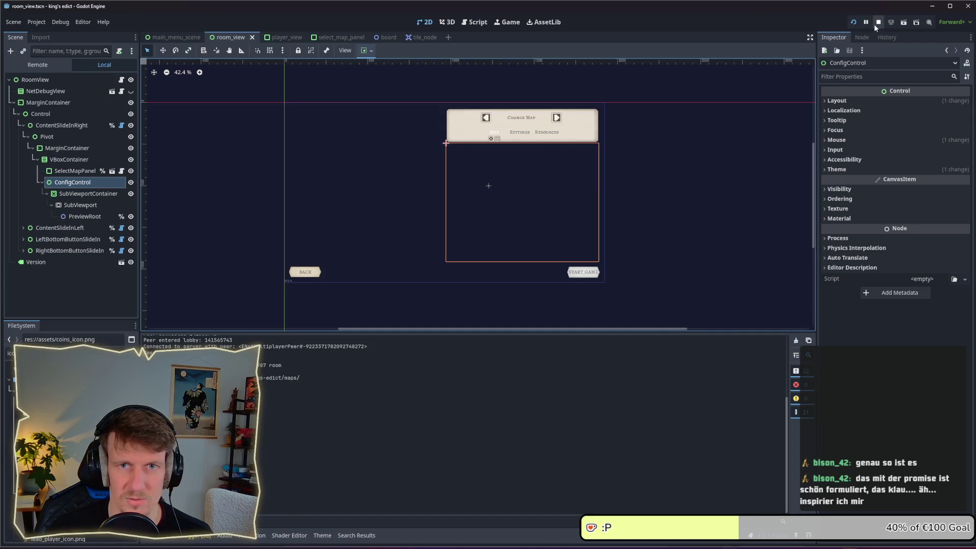
left_click(854, 22)
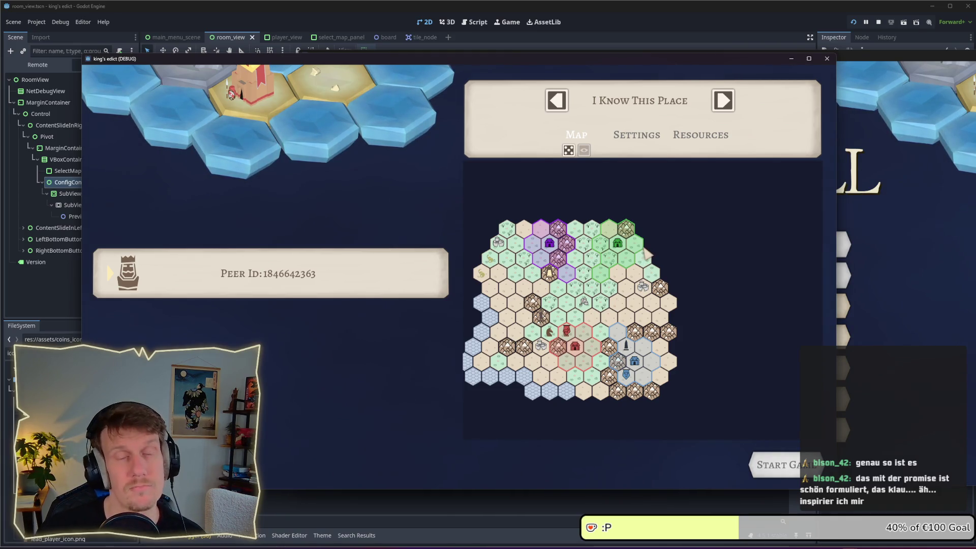
Pan the hex map preview in the running game, then return to the main menu.
mouse_move(647, 253)
left_mouse_down()
mouse_move(653, 240)
mouse_move(562, 167)
mouse_move(610, 239)
mouse_move(652, 276)
left_mouse_up()
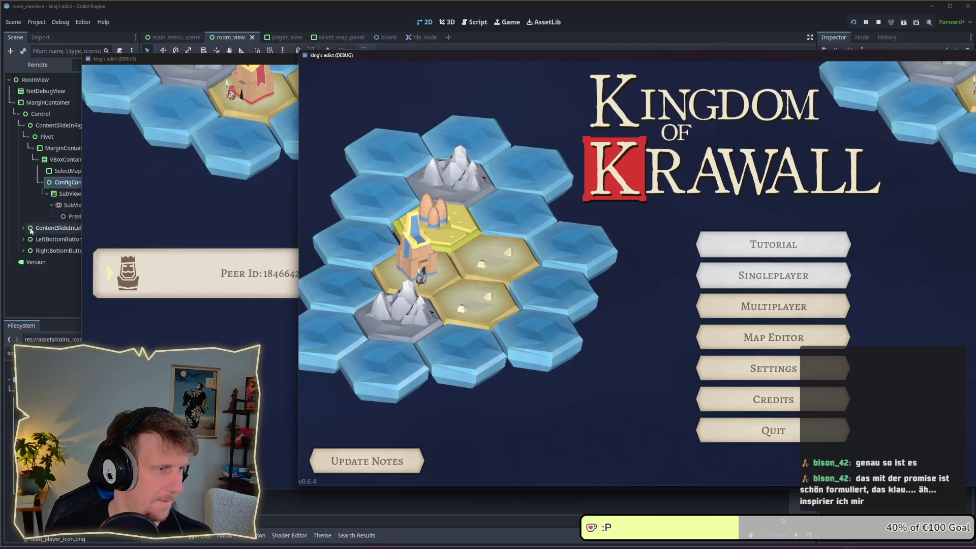
left_click(74, 198)
Add a TextureRect node as a child of the SubViewportContainer.
right_click(74, 199)
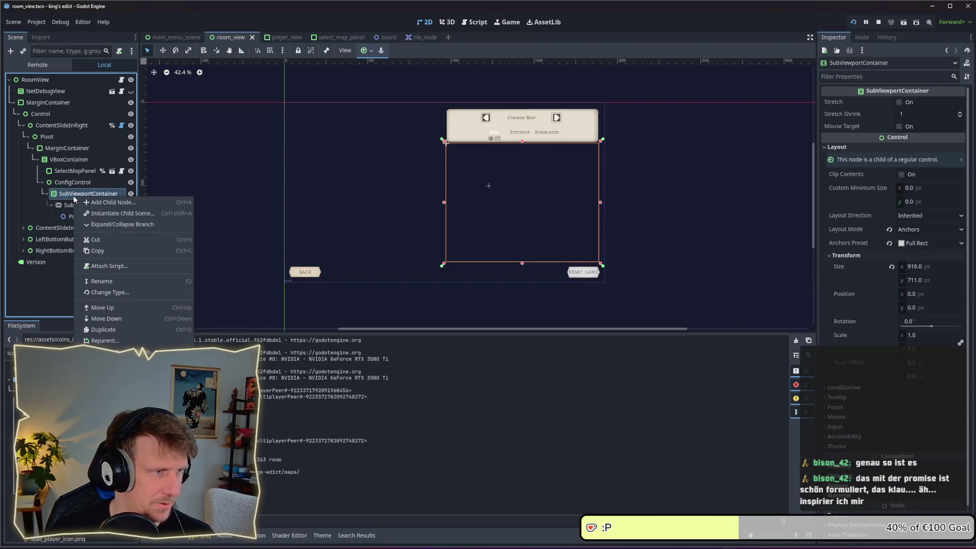
left_click(102, 204)
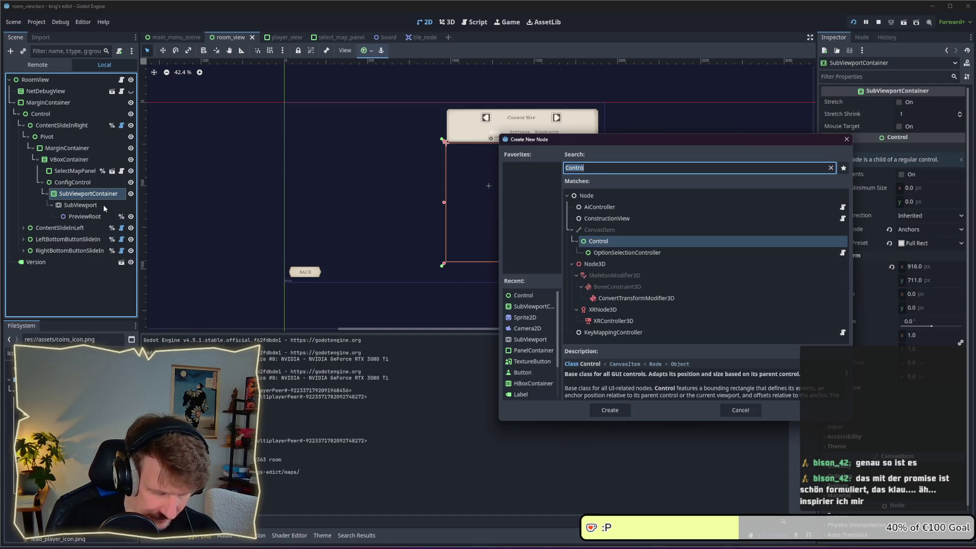
type("Tex")
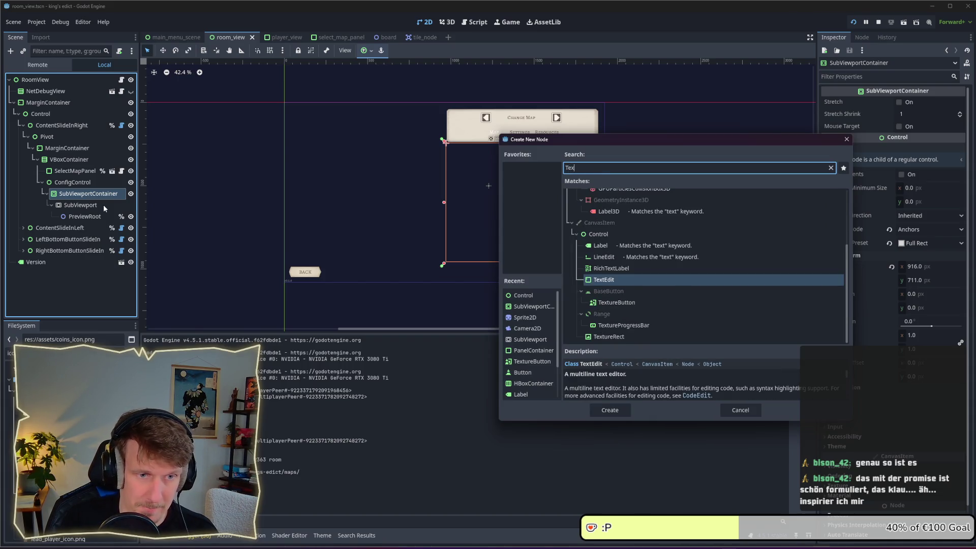
key("Down")
key("Down")
key("Down")
key("Return")
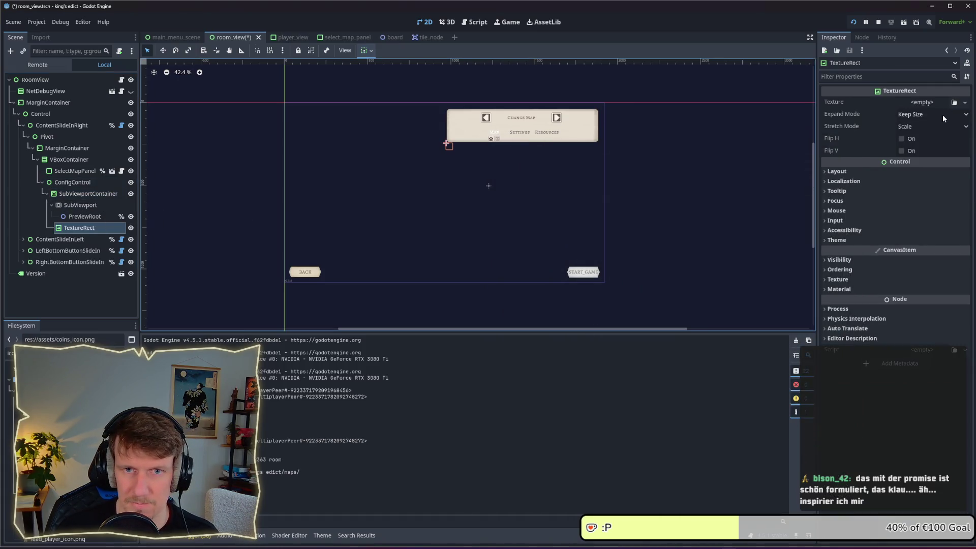
Review TextureRect's layout options and move it directly under ConfigControl.
left_click(870, 171)
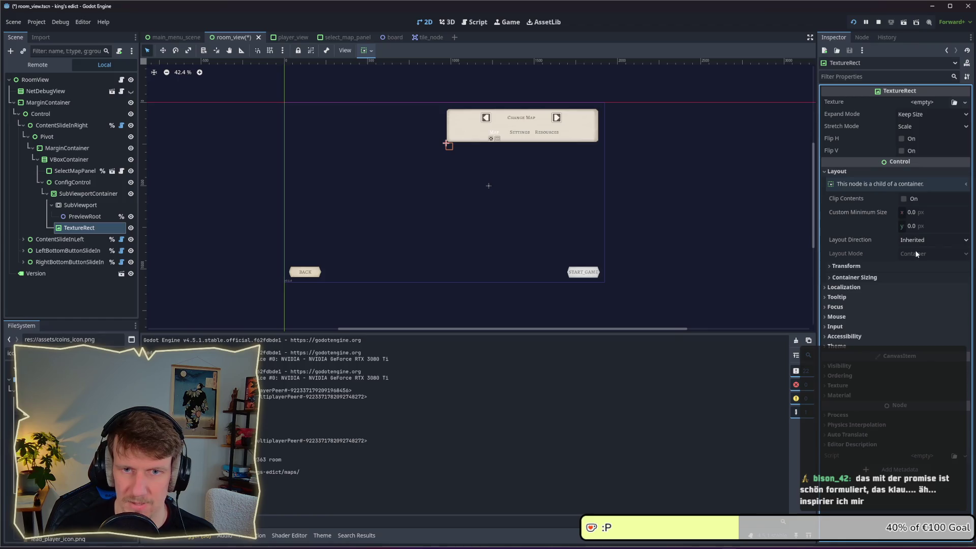
left_click(889, 277)
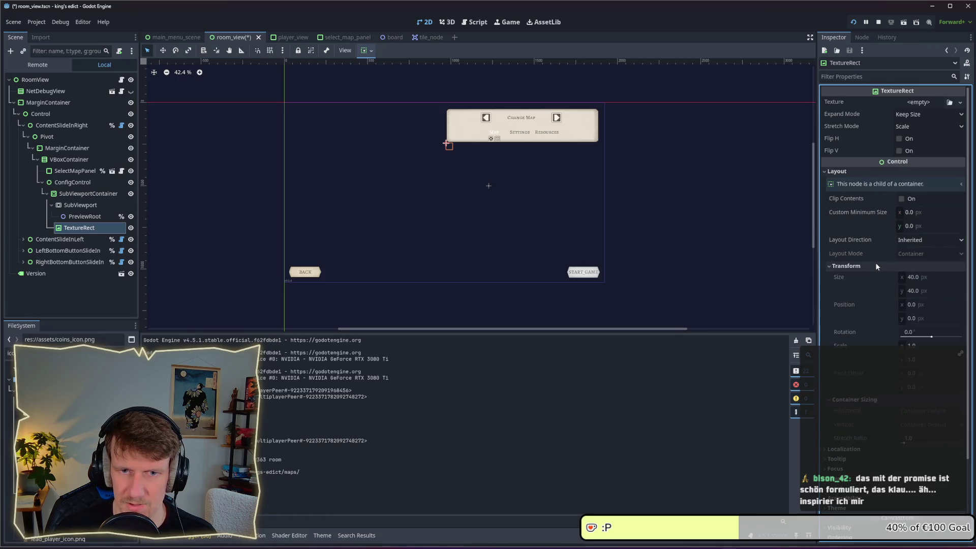
left_click(870, 278)
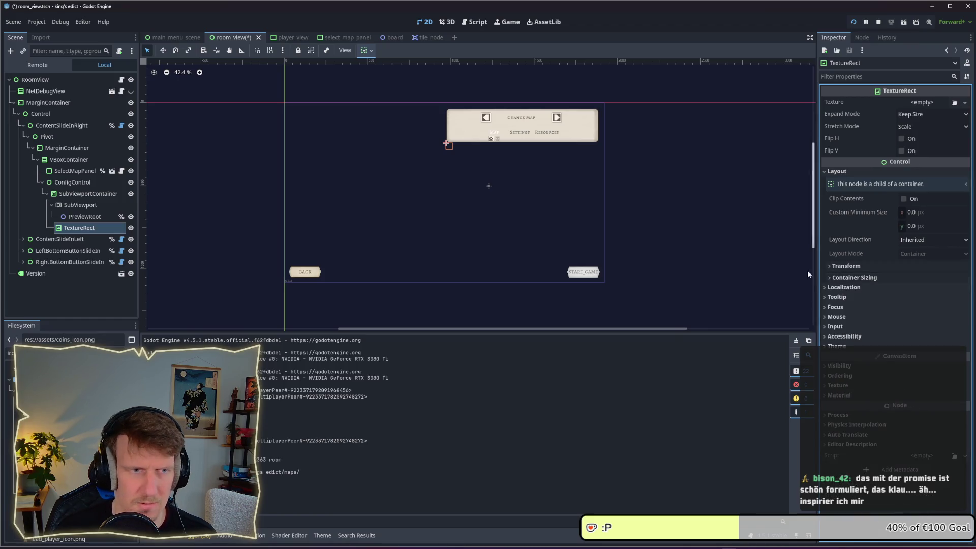
left_click(911, 246)
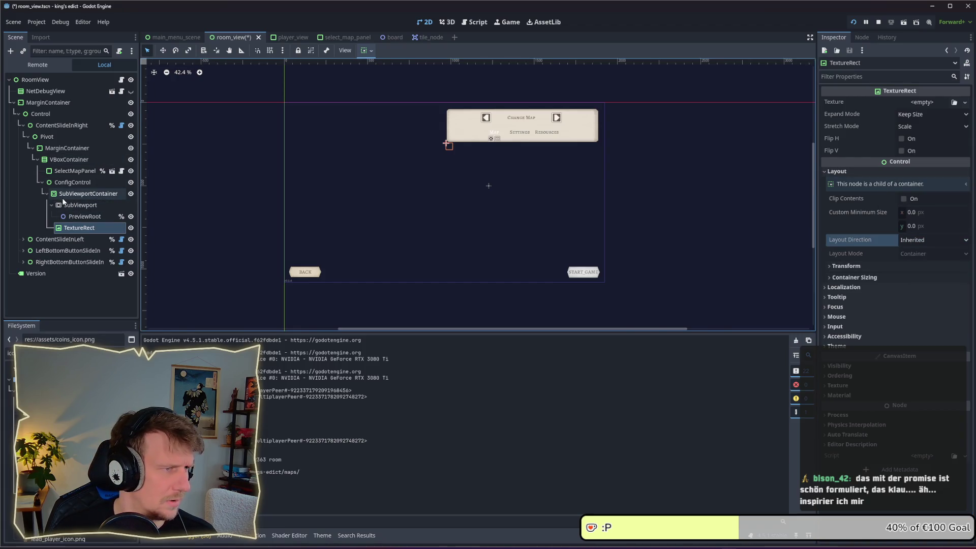
left_click_drag(71, 229, 66, 186)
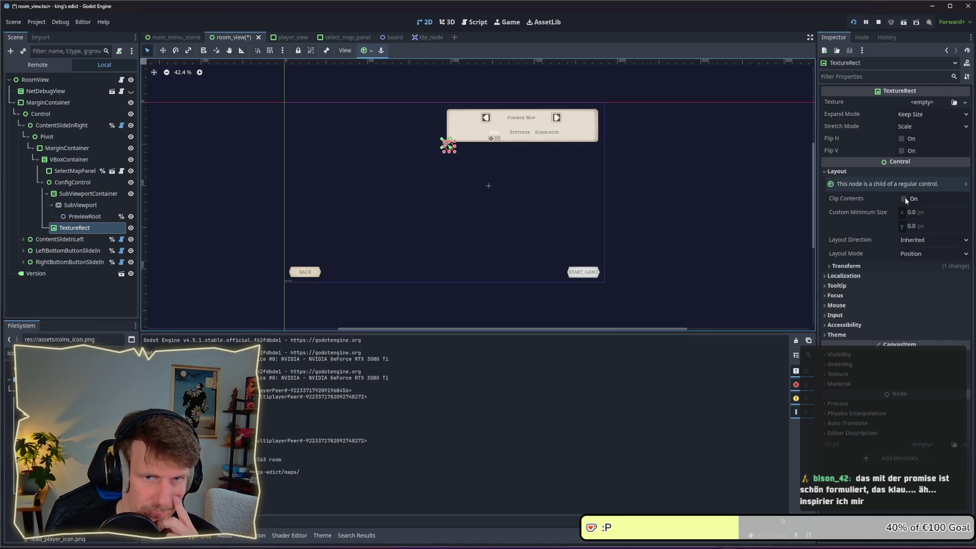
Set TextureRect's layout mode to Anchors with the Full Rect preset.
left_click(915, 254)
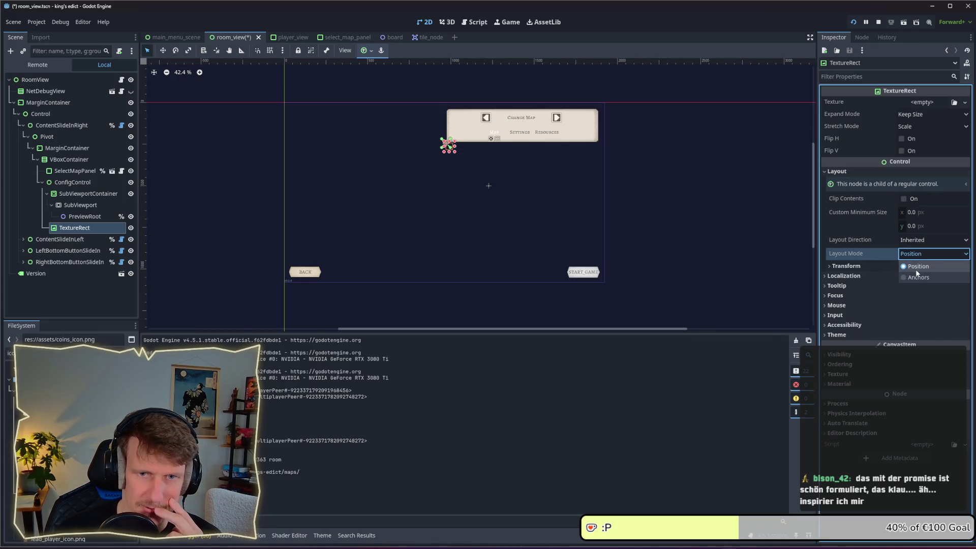
left_click(918, 278)
left_click(930, 268)
left_click(914, 299)
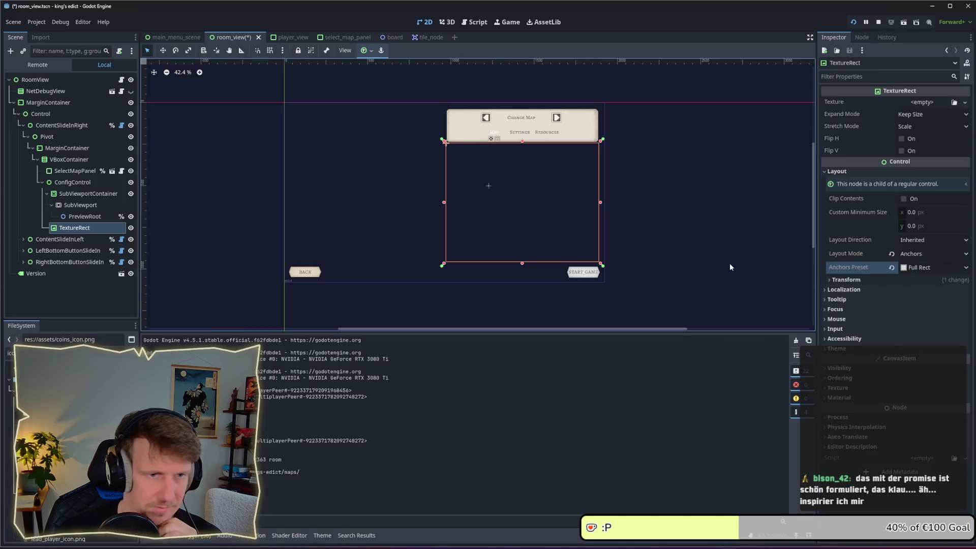
left_click(74, 218)
key("Up")
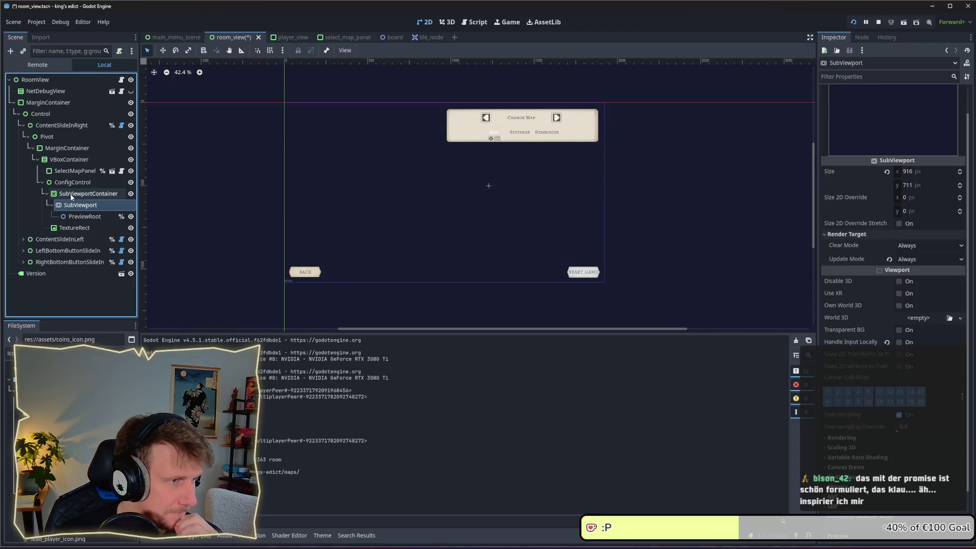
Check the SubViewport sizes and set PreviewRoot's x position to 458.
left_click(70, 193)
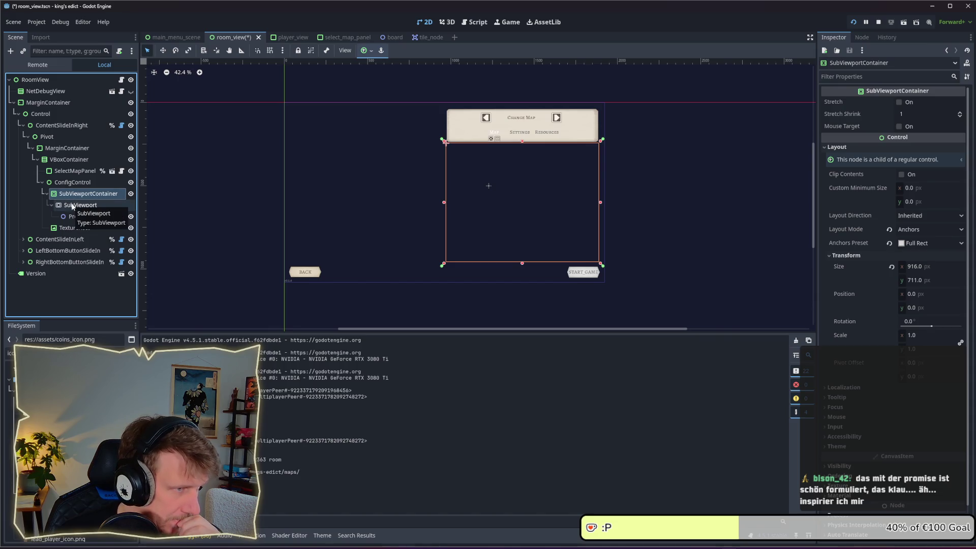
left_click(76, 216)
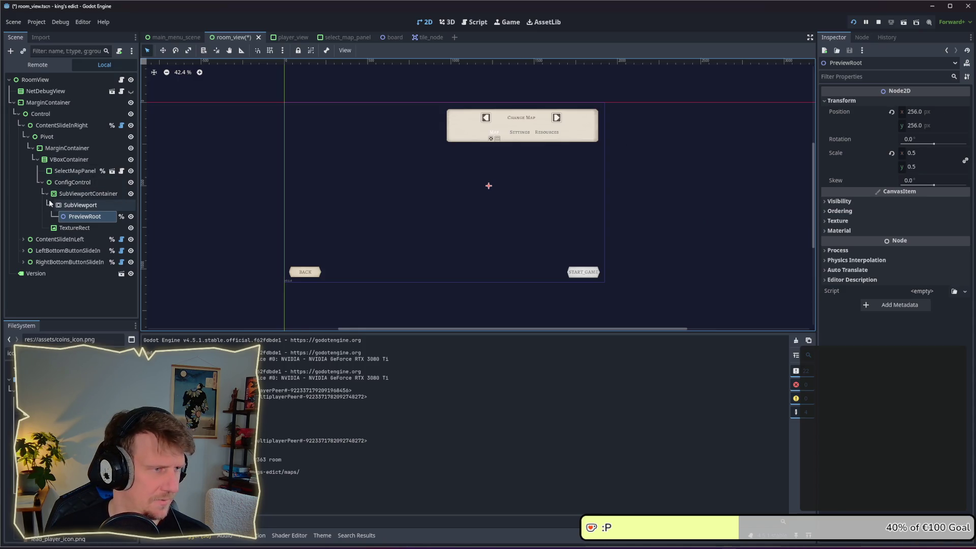
left_click(81, 206)
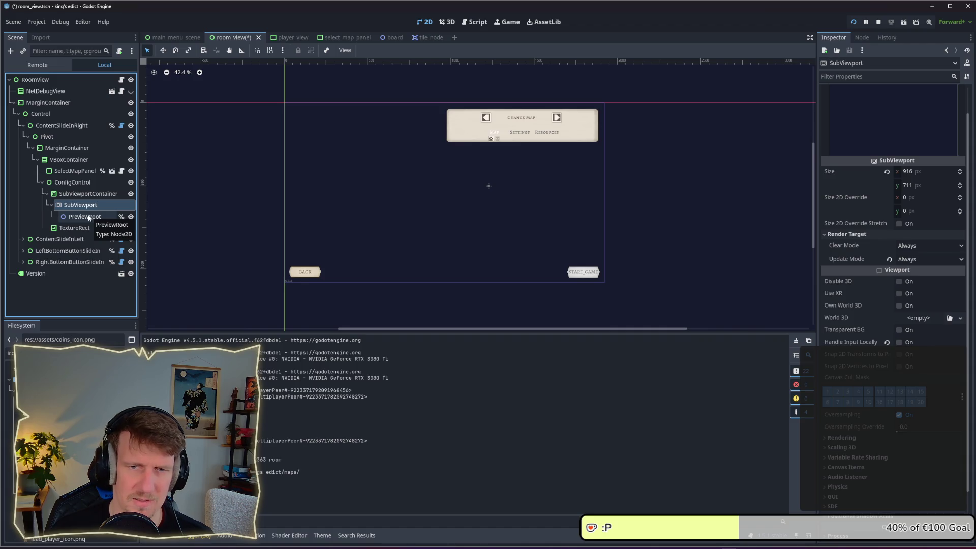
left_click(89, 217)
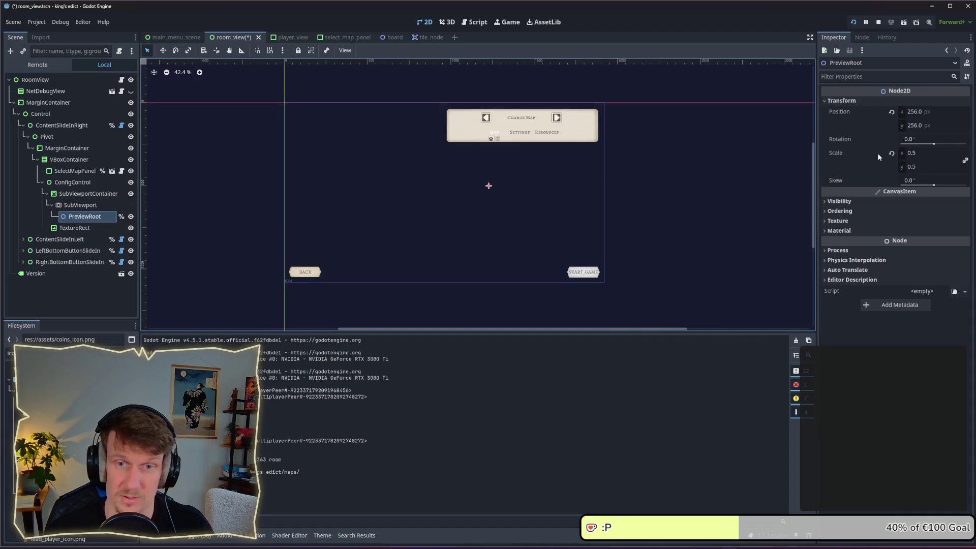
left_click(920, 112)
type("458")
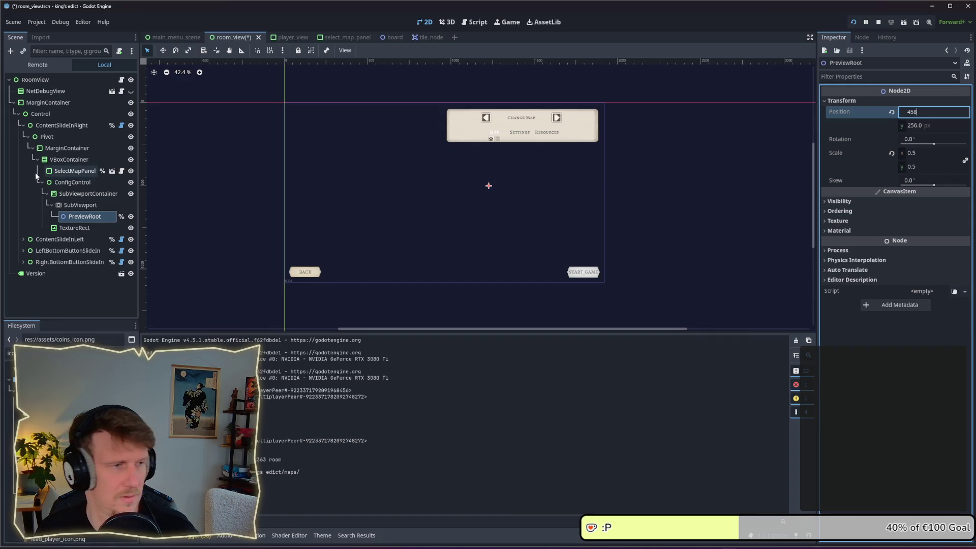
Set PreviewRoot's y position to 355, after first trying 360, and save room_view.
left_click(76, 206)
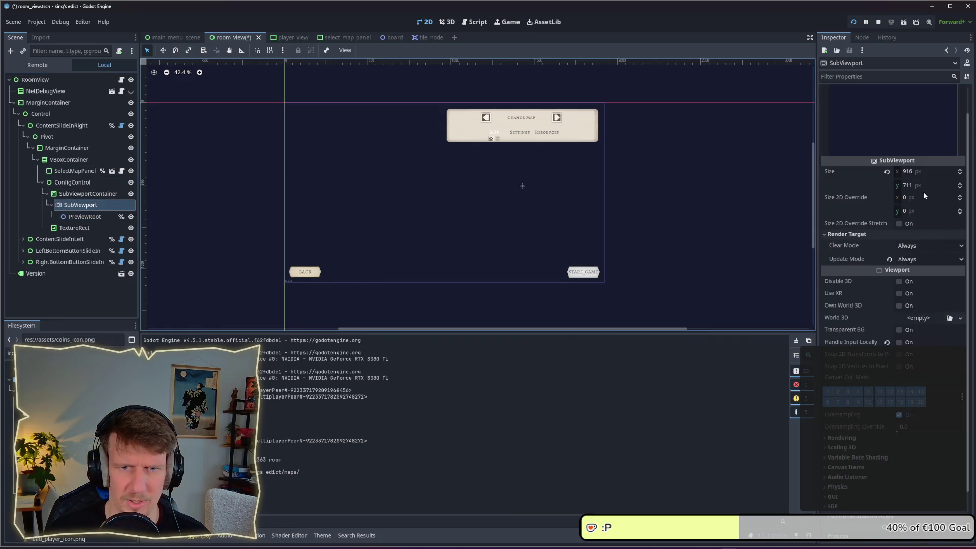
left_click(79, 215)
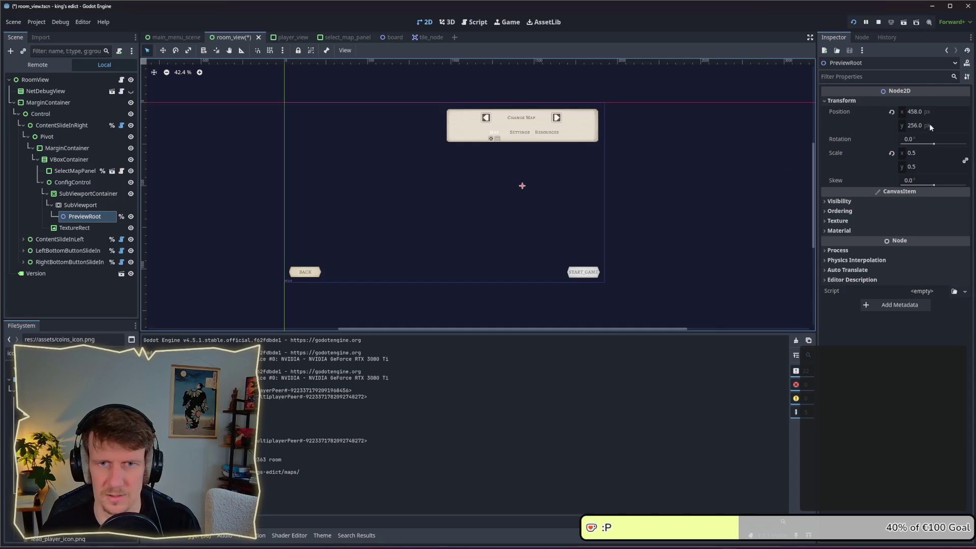
left_click(931, 126)
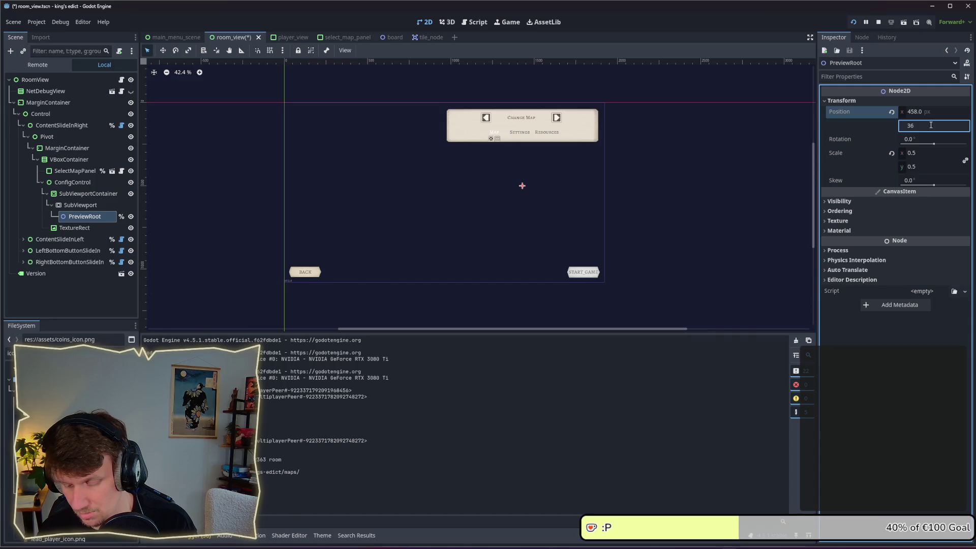
type("360")
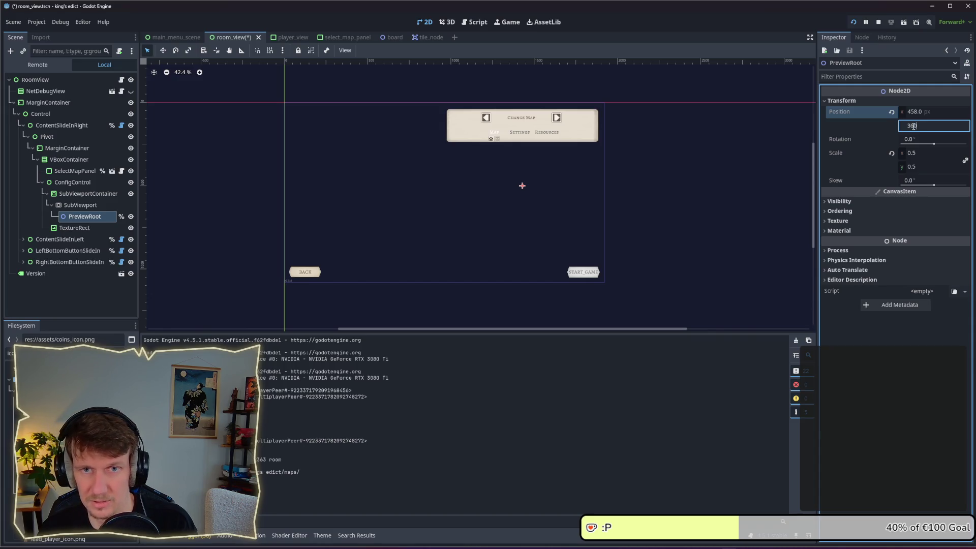
key("Return")
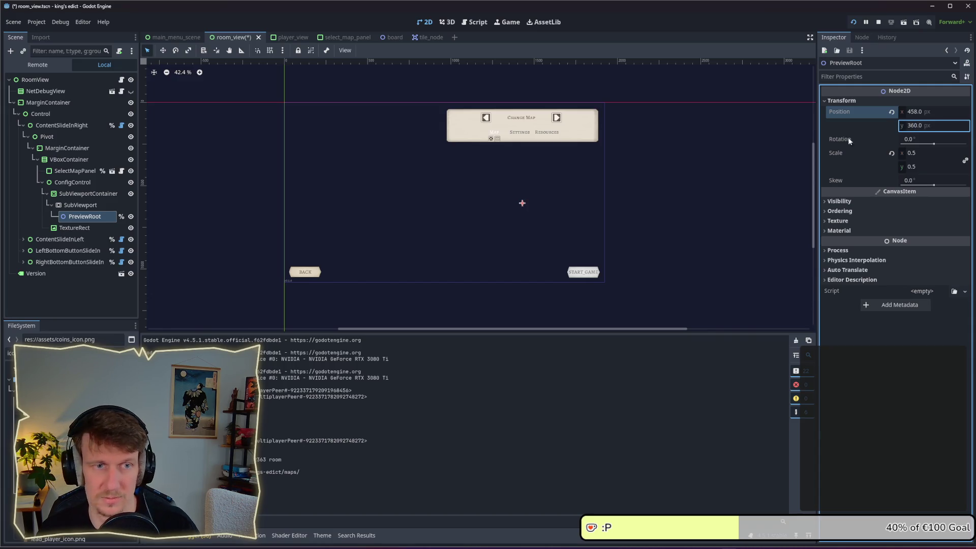
key("ctrl+s")
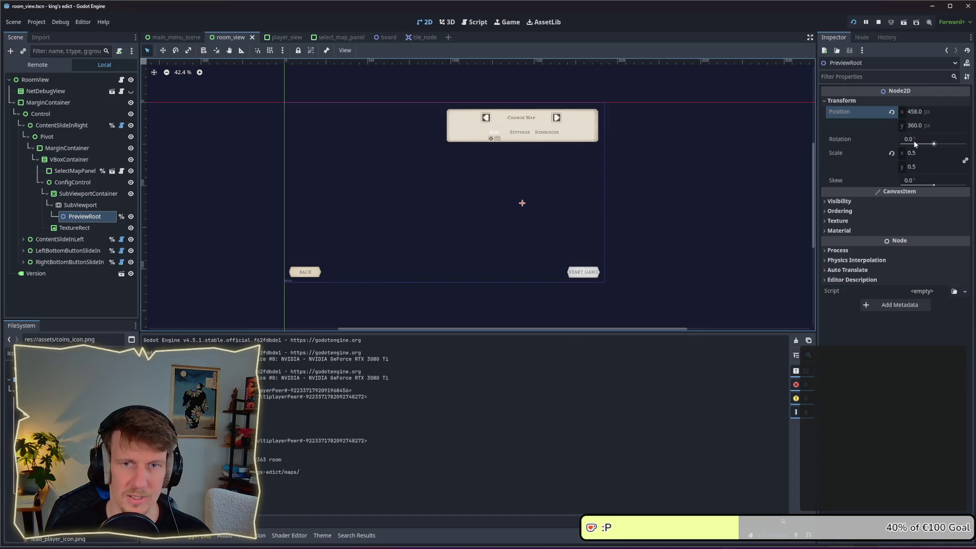
left_click(918, 126)
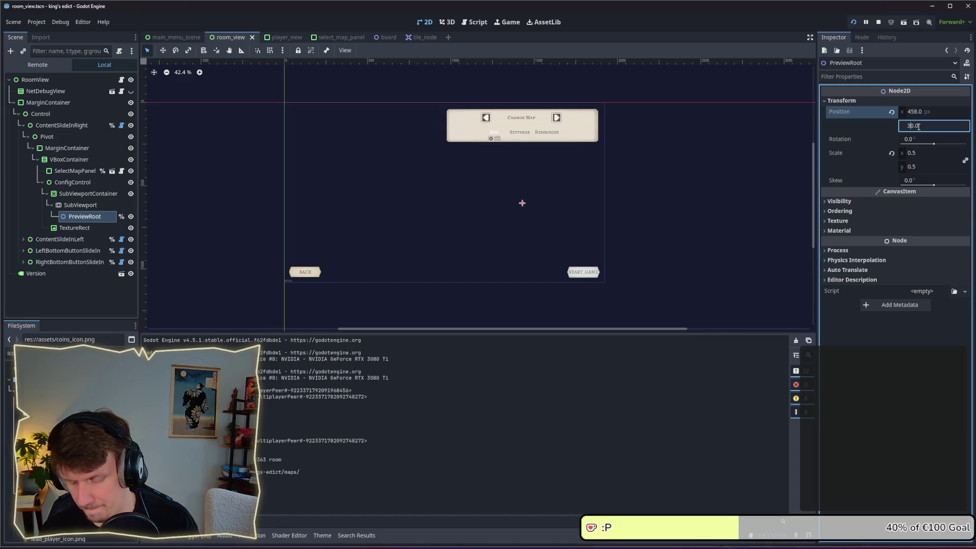
type("355")
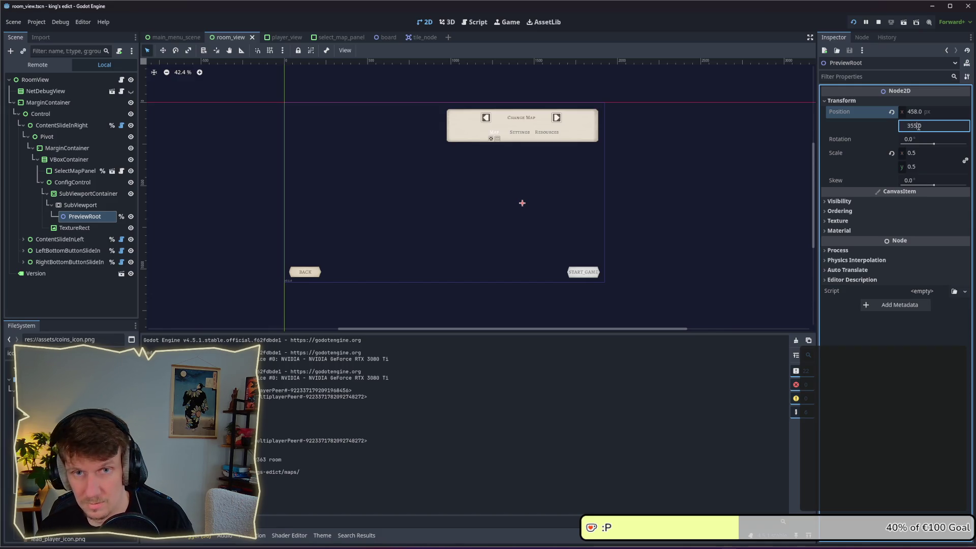
key("Return")
key("ctrl+s")
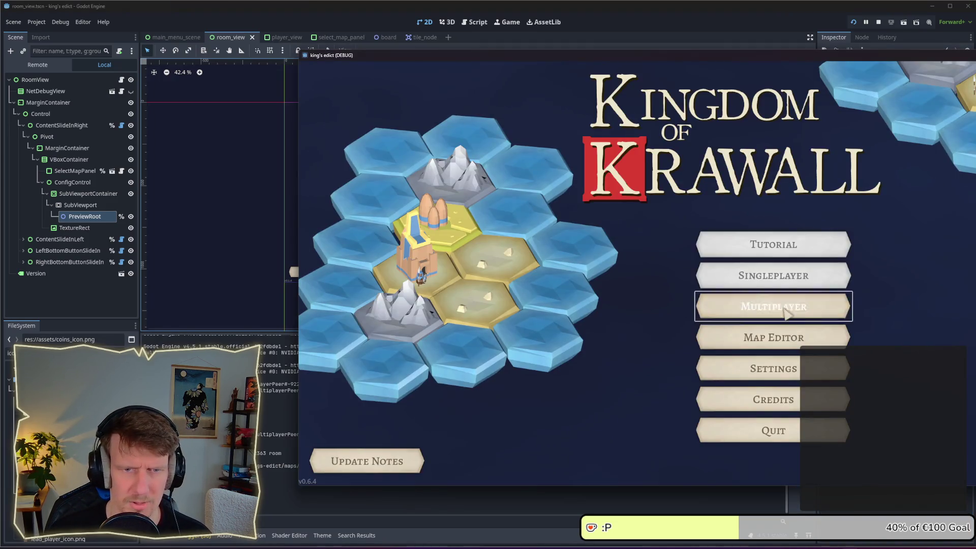
Run the game and enter a room to view the recentred map preview, then relaunch and close it.
left_click(796, 304)
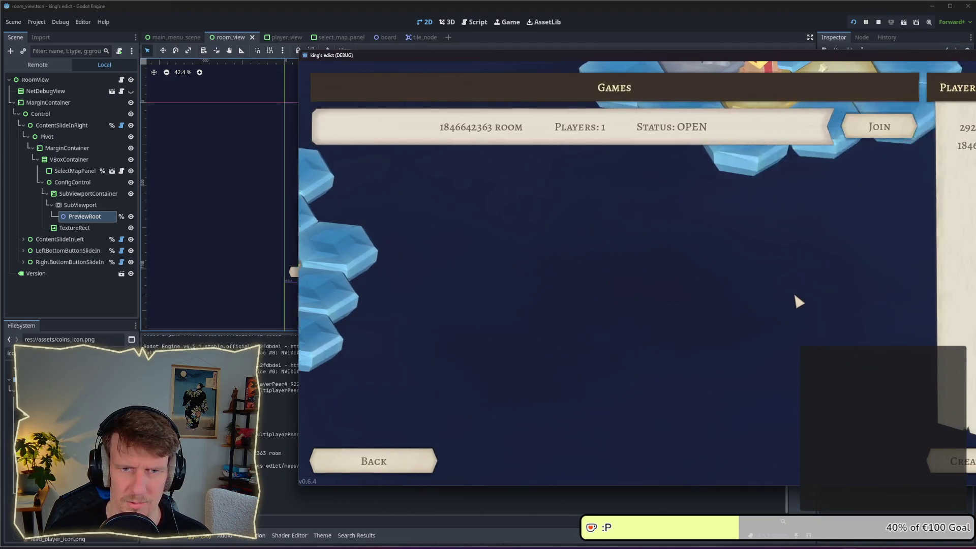
left_click(926, 461)
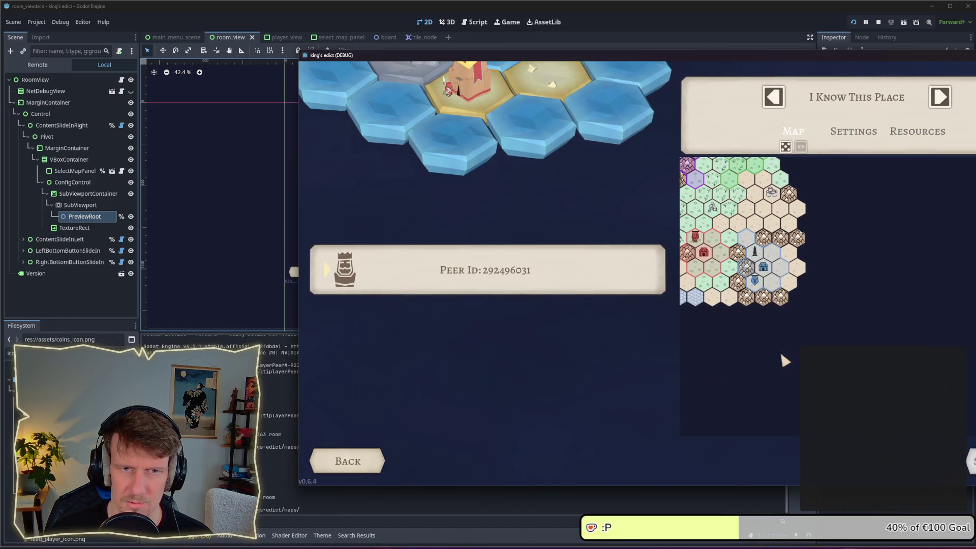
left_click(879, 23)
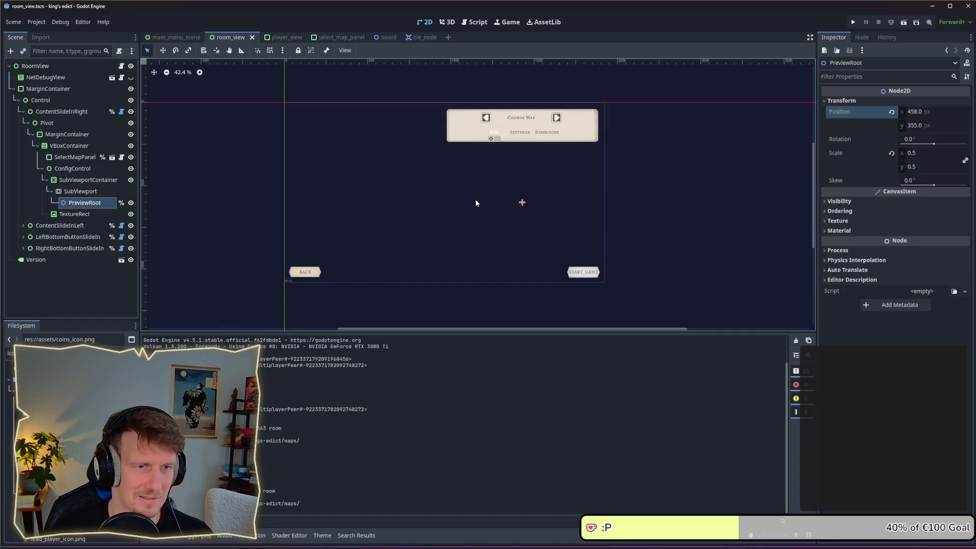
left_click(853, 23)
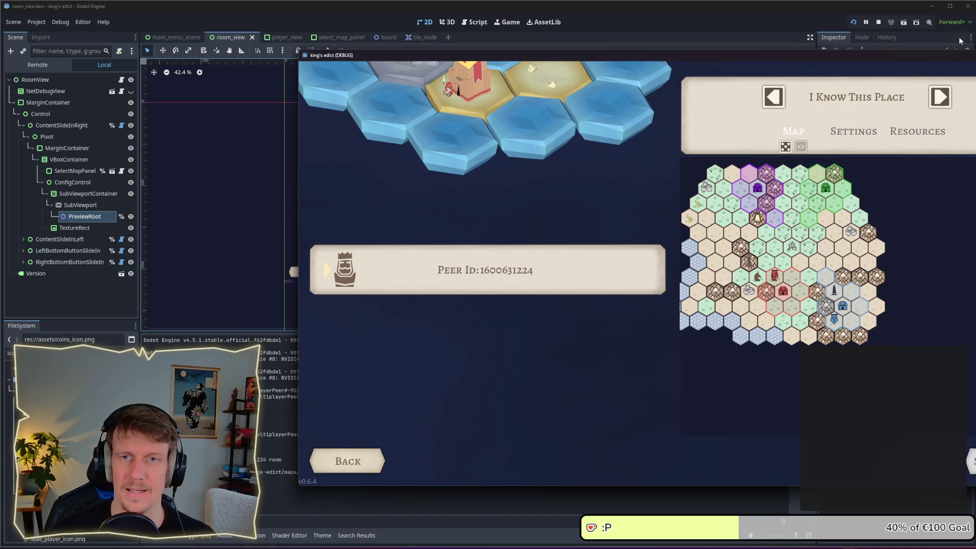
key("F8")
Set the TextureRect's mouse filter to Ignore.
left_click(74, 214)
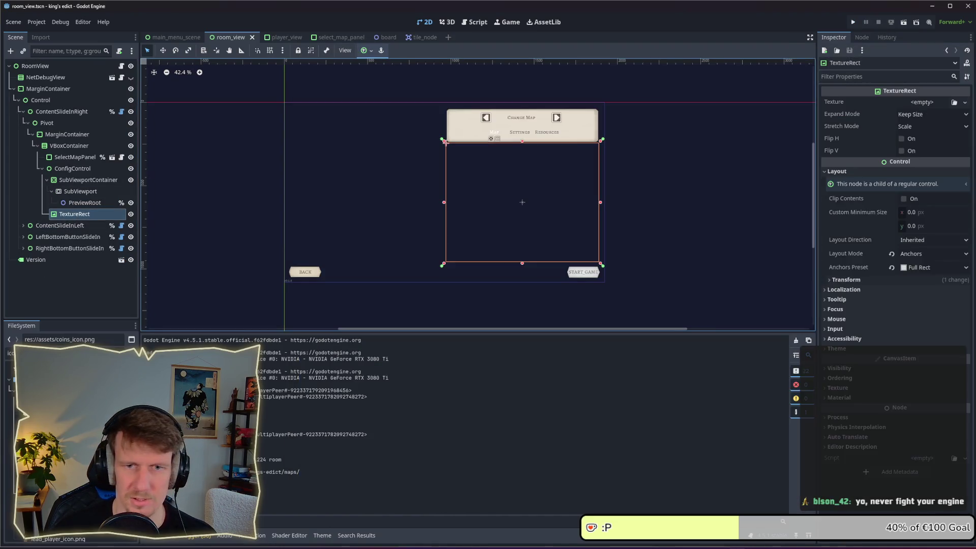
left_click(837, 319)
left_click(923, 330)
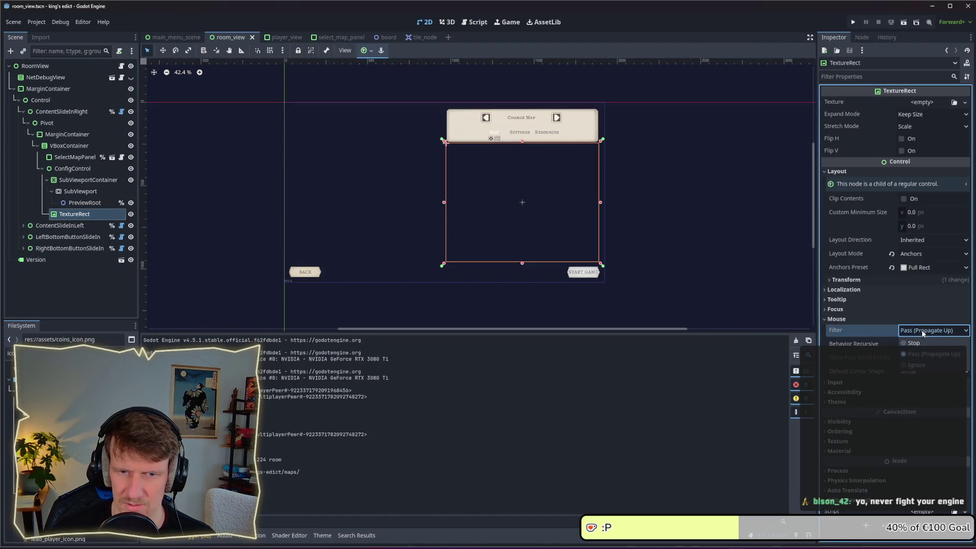
left_click(917, 365)
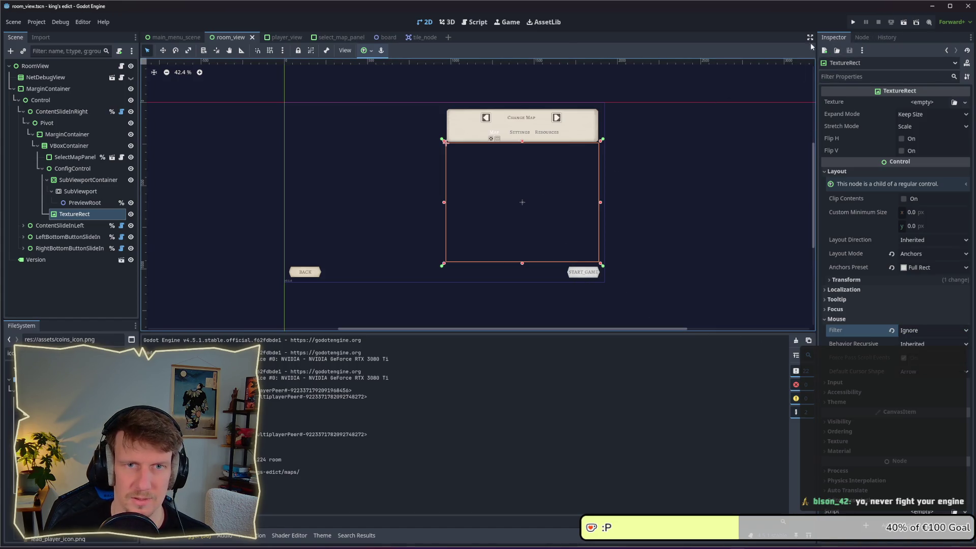
Run the game, go to the multiplayer lobby and join the room to view the map preview.
left_click(853, 24)
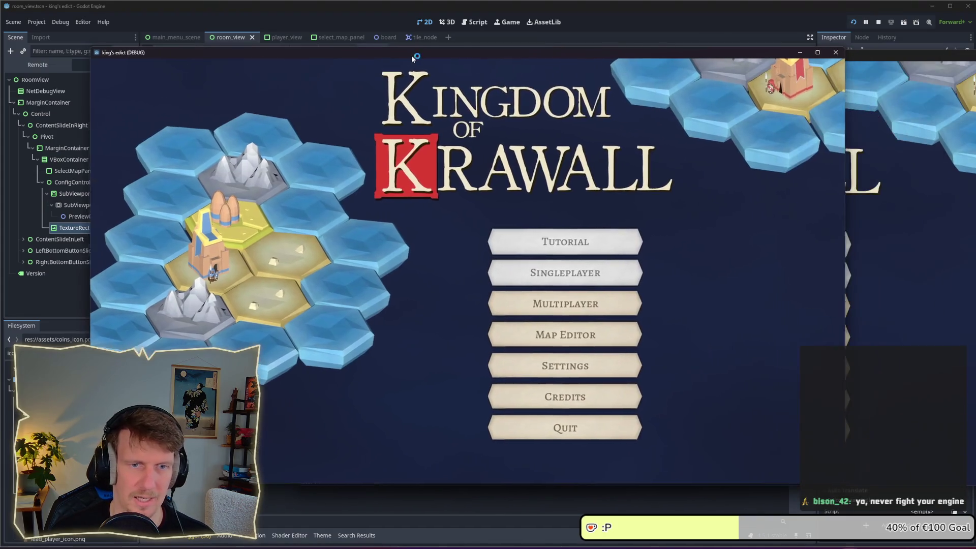
left_click(587, 307)
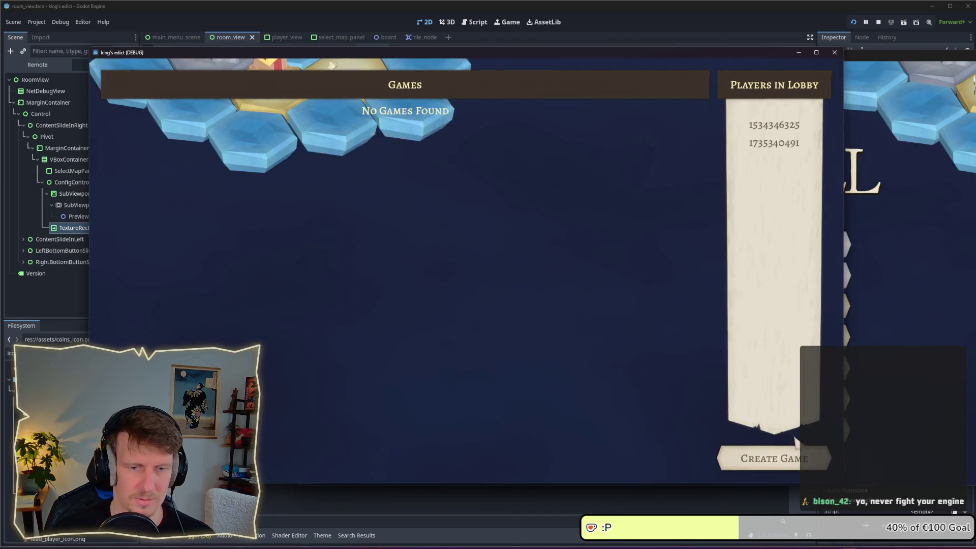
left_click(793, 460)
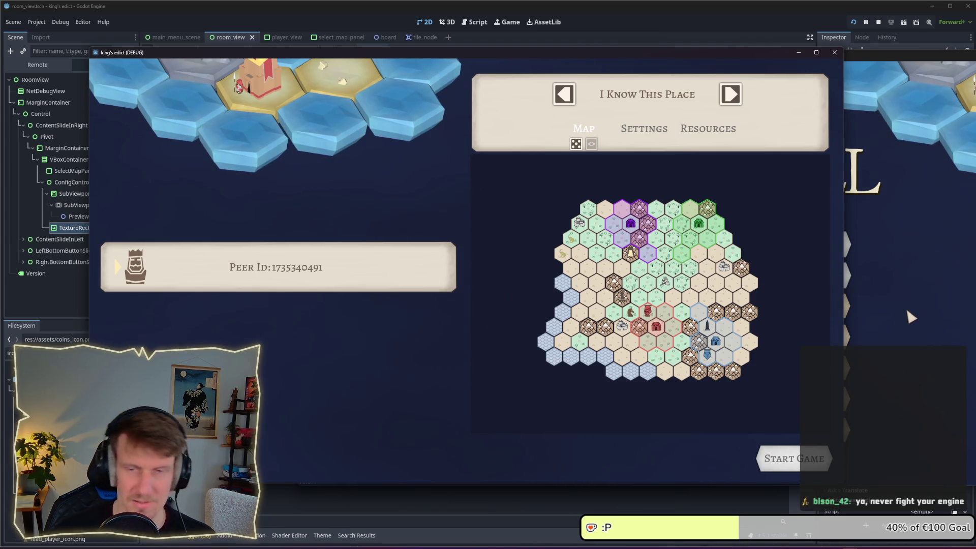
key("alt+Tab")
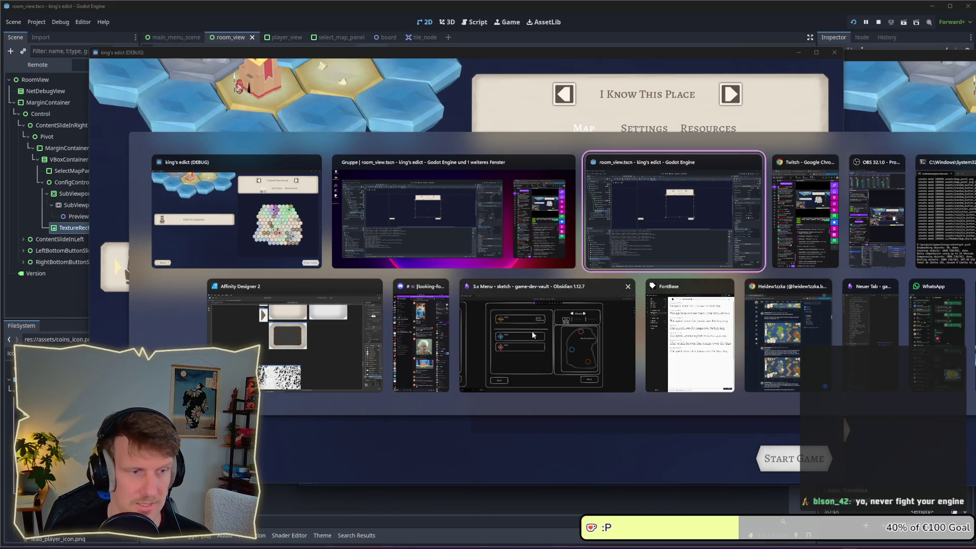
In Affinity Designer, reorder the map_panel curve layers and try Erase blend mode on the brown curve.
left_click(347, 349)
left_click(17, 26)
scroll(398, 211, "up", 1)
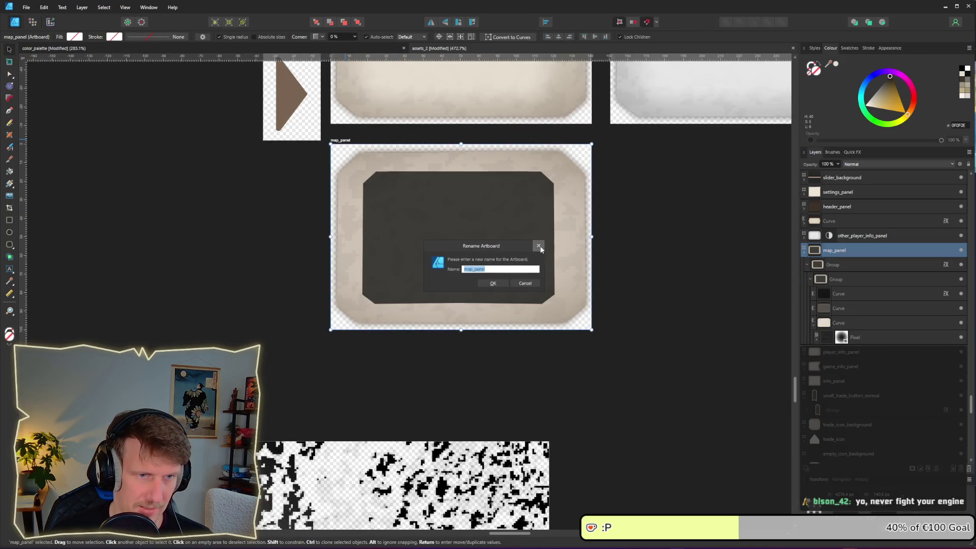
left_click(437, 242)
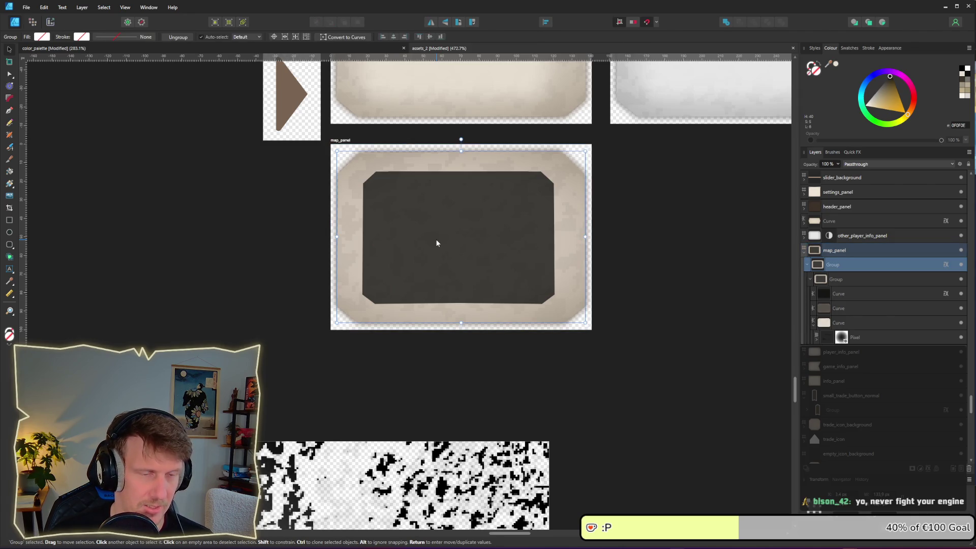
left_click(439, 250)
left_click(840, 309)
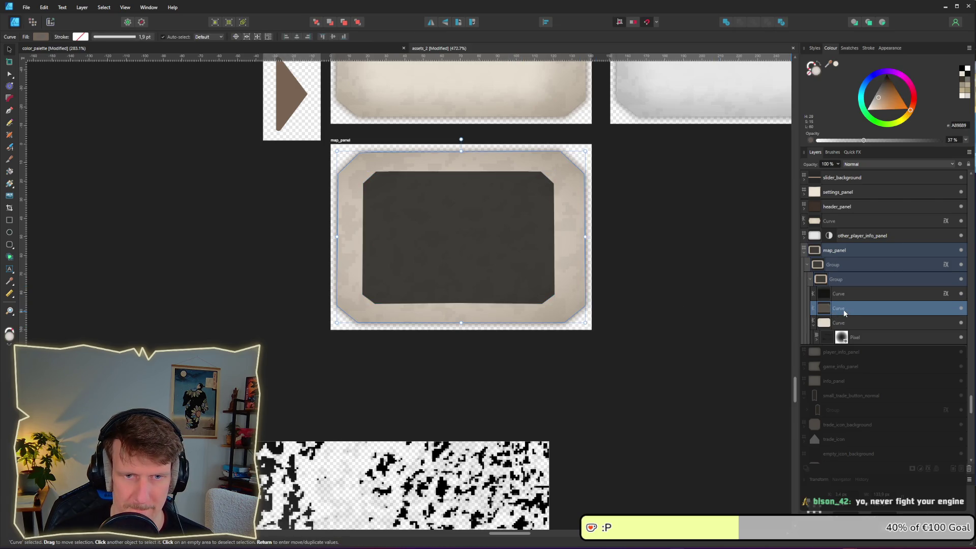
left_click_drag(844, 311, 845, 294)
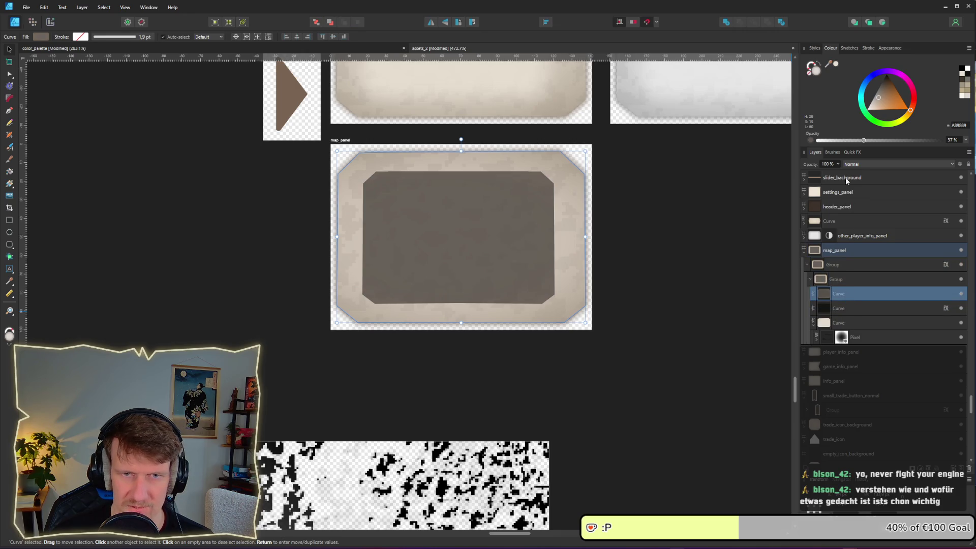
left_click(867, 163)
scroll(883, 286, "down", 5)
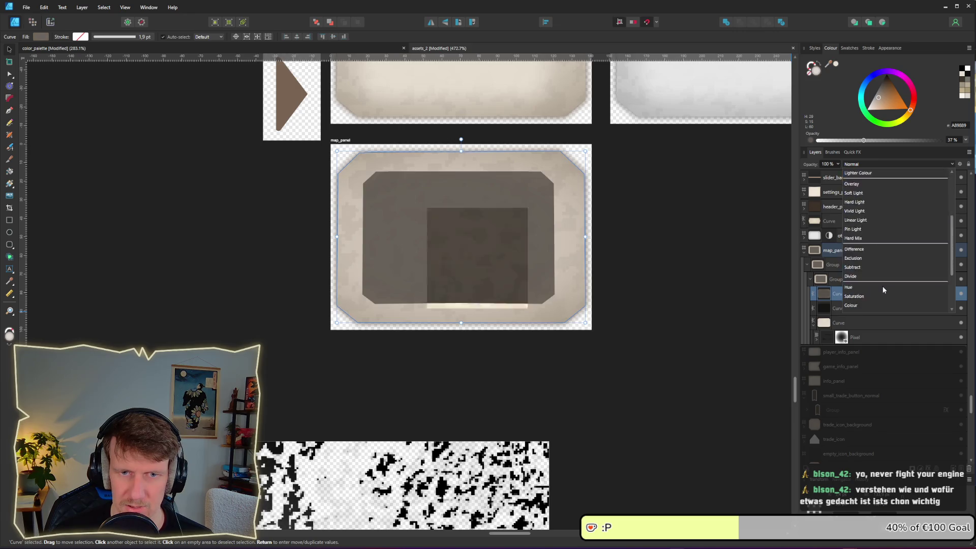
left_click(871, 306)
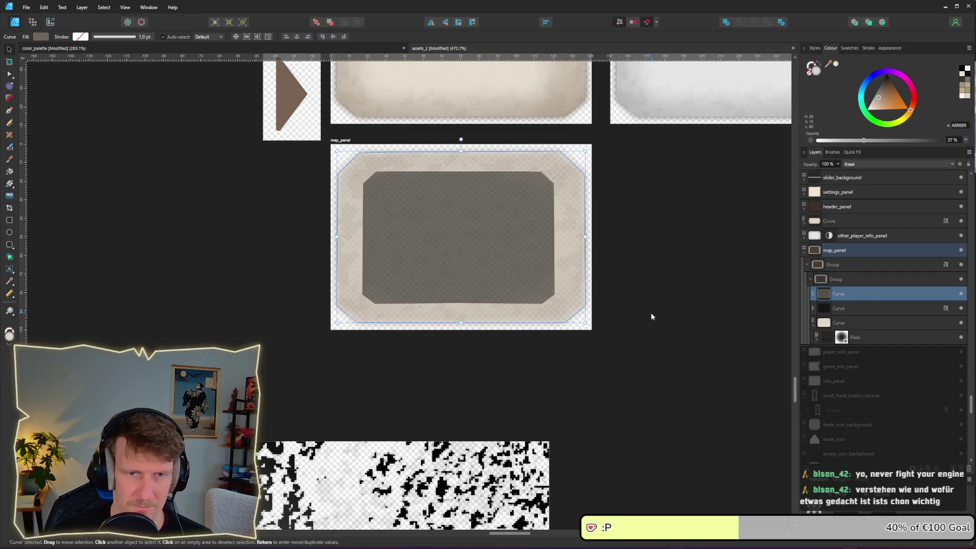
left_click_drag(840, 300, 833, 259)
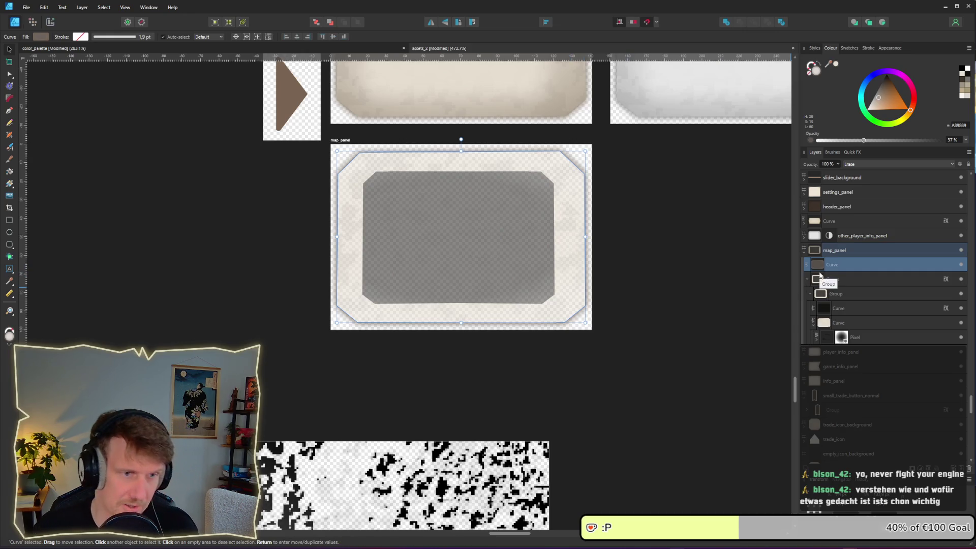
key("ctrl+z")
key("ctrl+z")
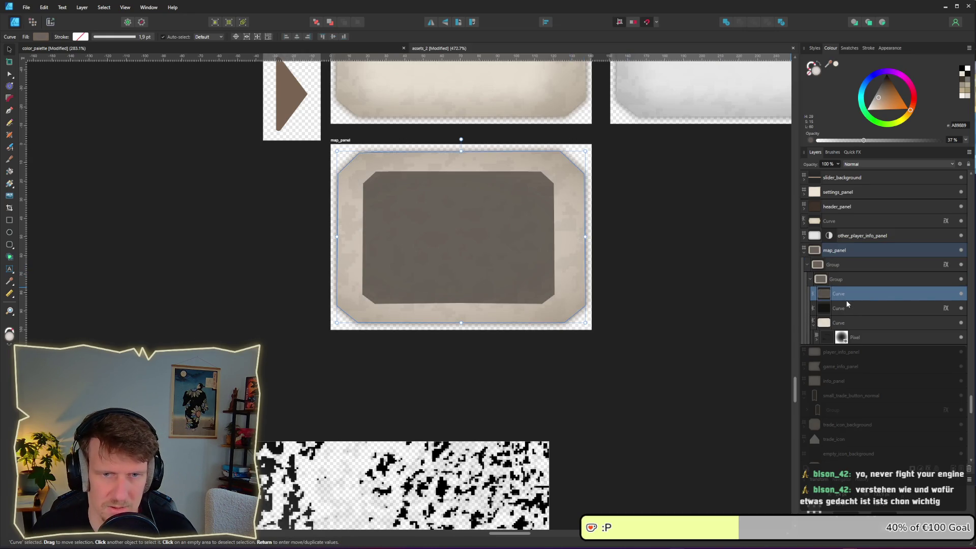
Move the dark inner curve directly under map_panel and set it to Erase to cut out the centre.
left_click(846, 310)
left_click_drag(840, 311, 834, 257)
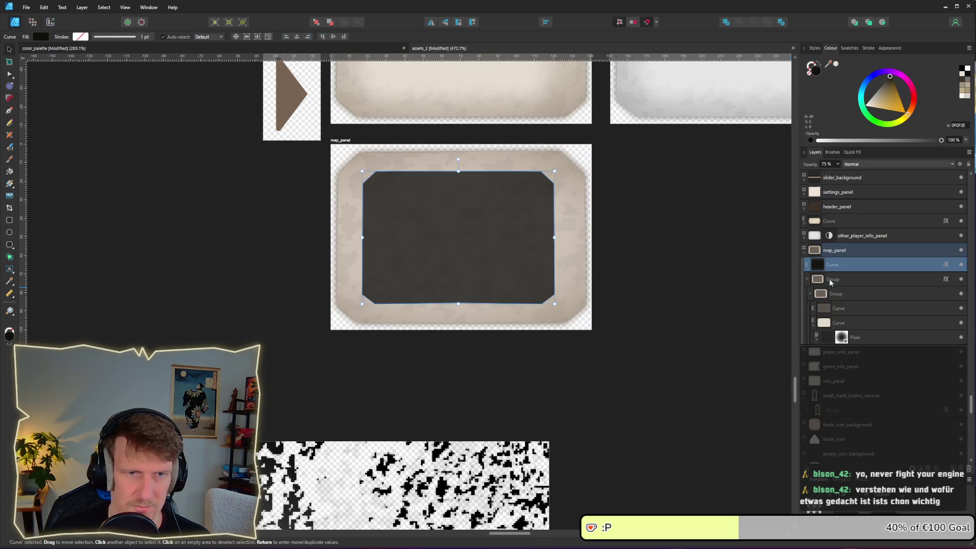
left_click(867, 161)
scroll(869, 302, "down", 5)
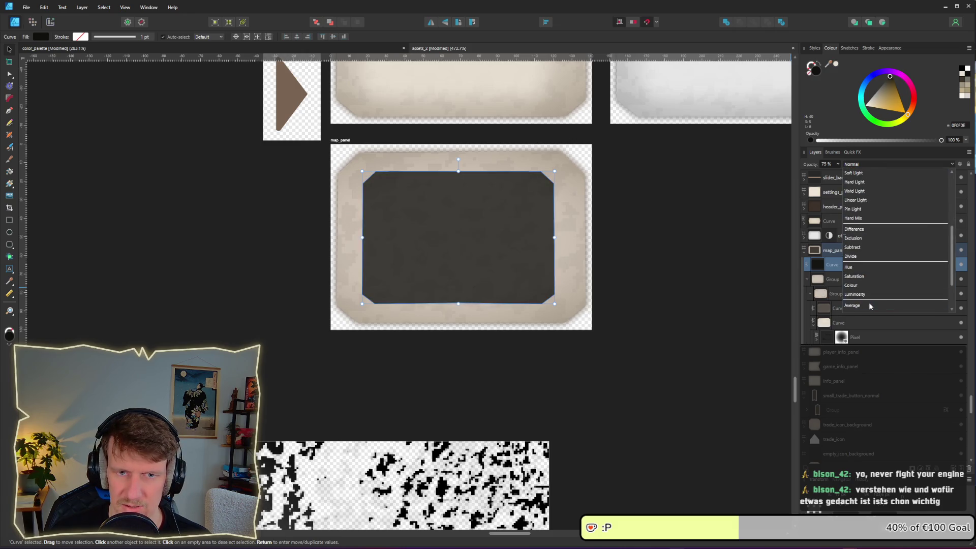
left_click(869, 304)
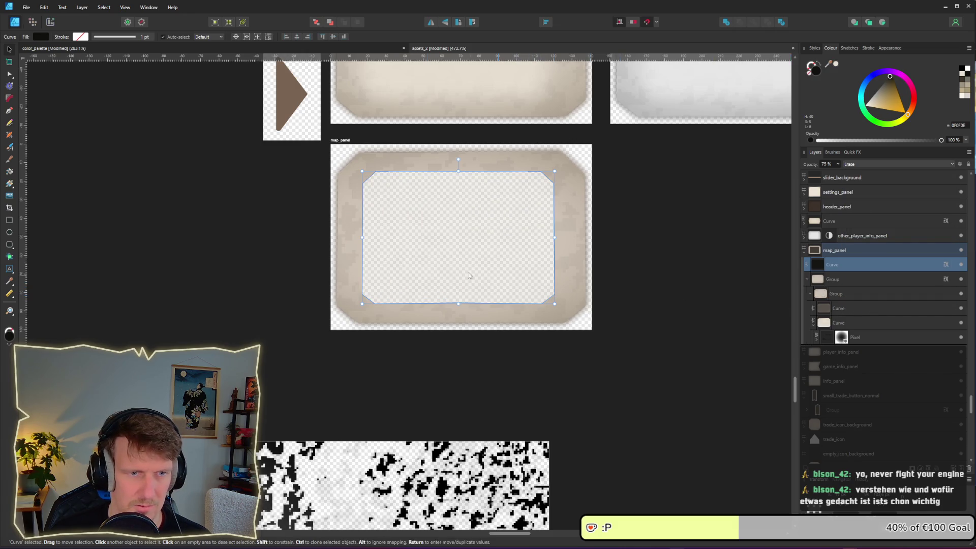
left_click(227, 245)
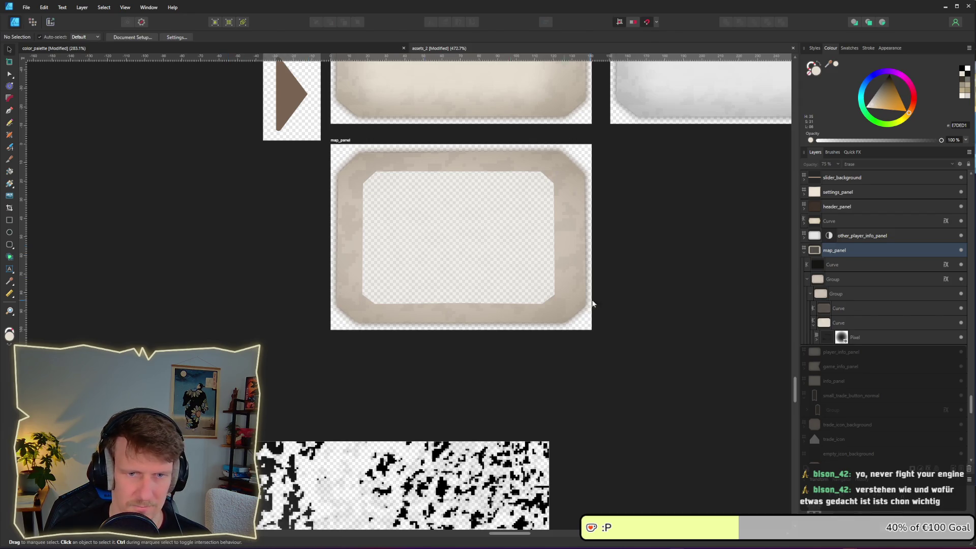
left_click(848, 324)
left_click(842, 308)
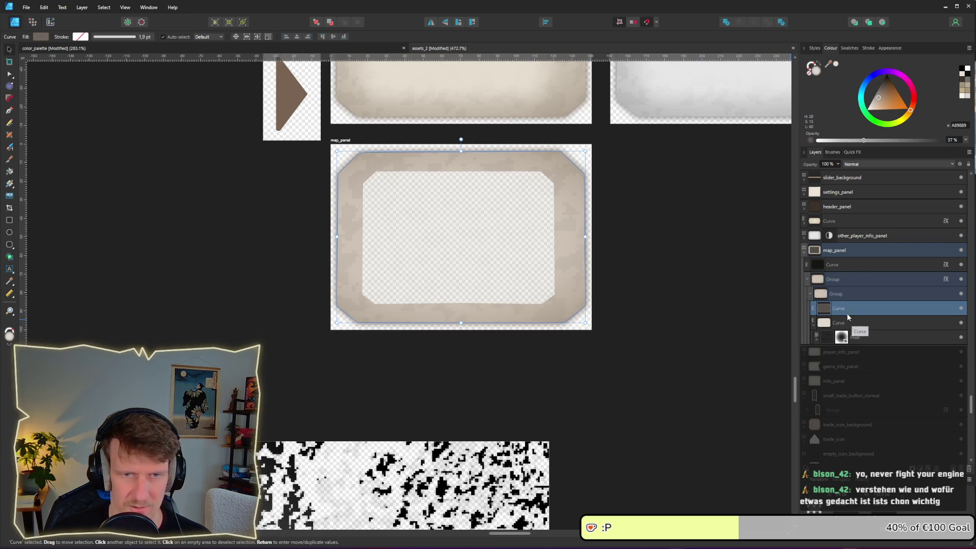
key("ctrl+d")
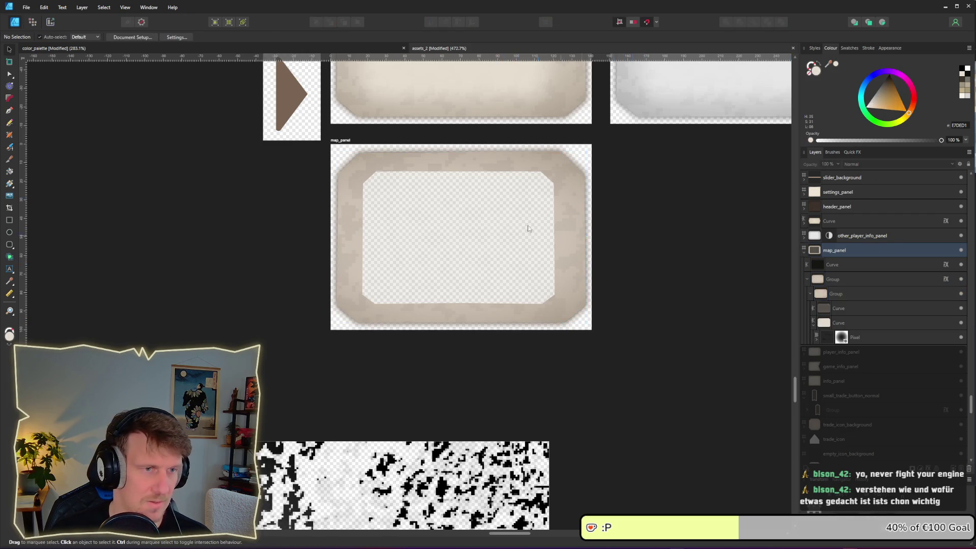
Export the map_panel slice as map_panel.png, replacing the old file, and return to Godot.
left_click(50, 23)
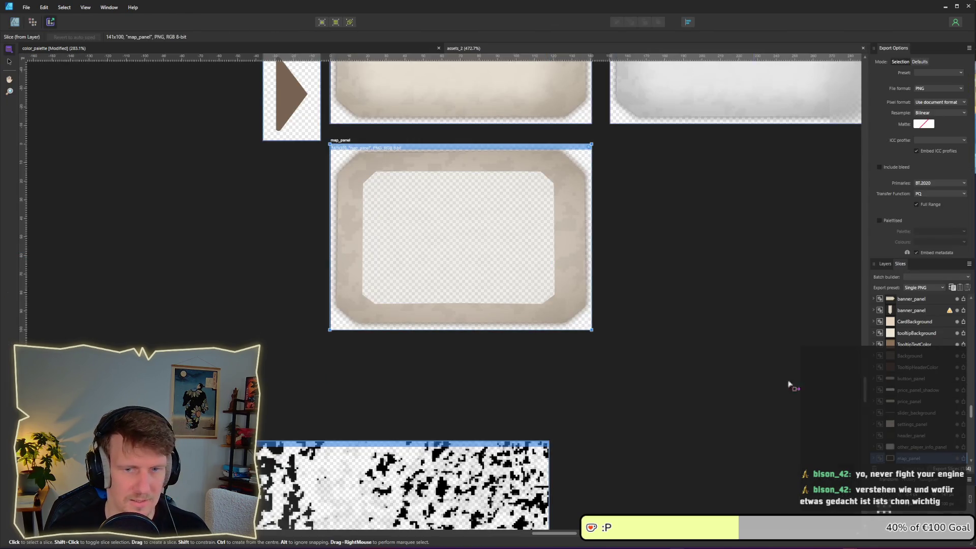
left_click(958, 458)
left_click(418, 262)
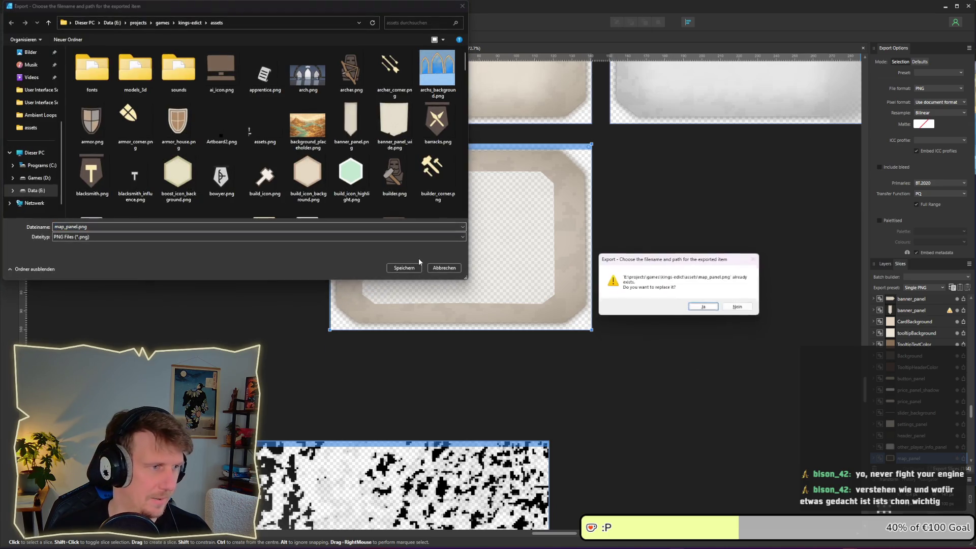
key("Return")
key("alt+Tab")
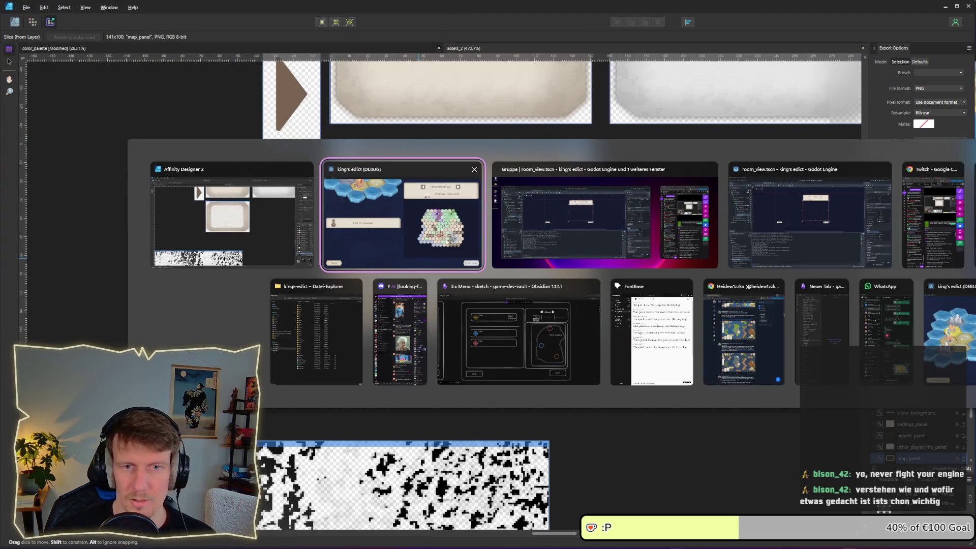
left_click(504, 246)
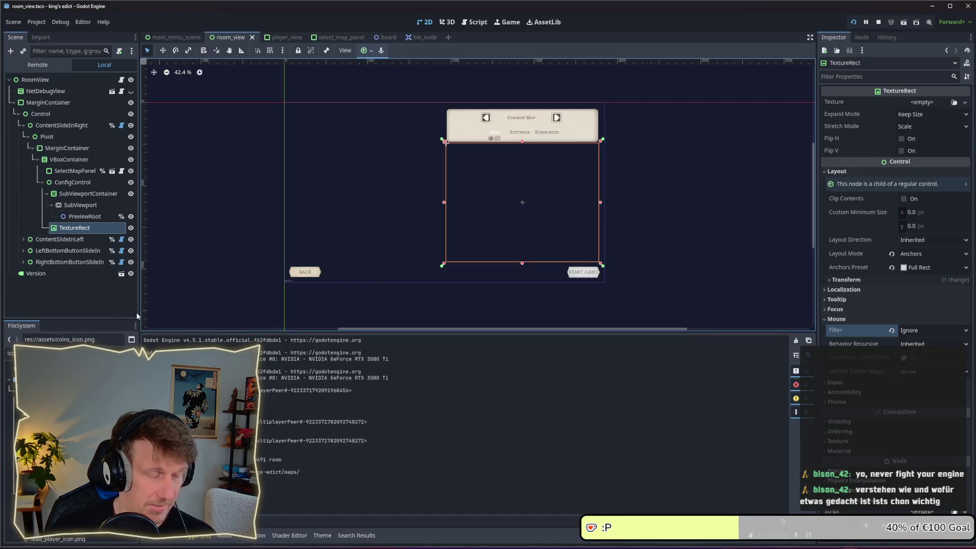
Filter the FileSystem dock for 'ma' and drag map_panel.png onto the TextureRect as its texture.
double_click(10, 353)
type("ma")
left_click(51, 399)
mouse_move(51, 399)
left_mouse_down()
mouse_move(595, 188)
mouse_move(135, 215)
mouse_move(150, 232)
left_mouse_up()
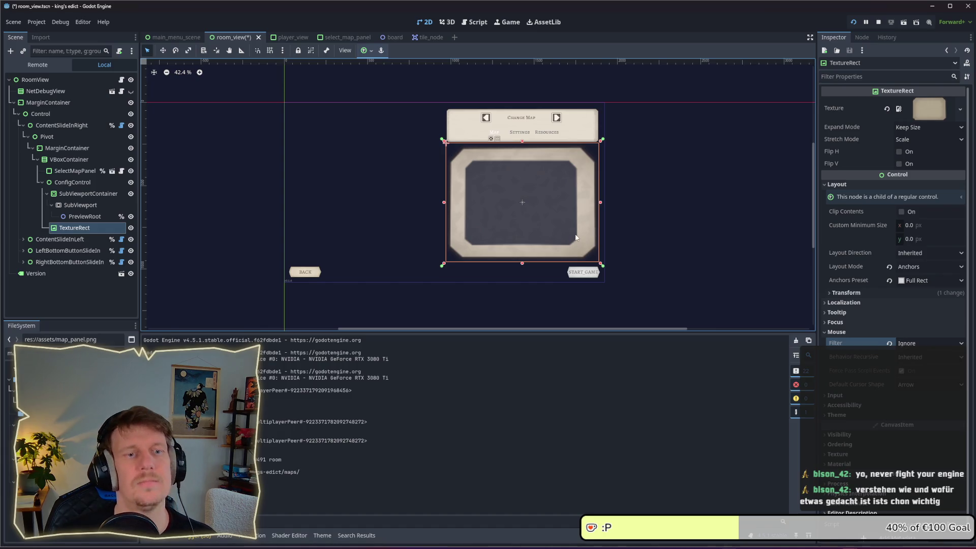
right_click(77, 230)
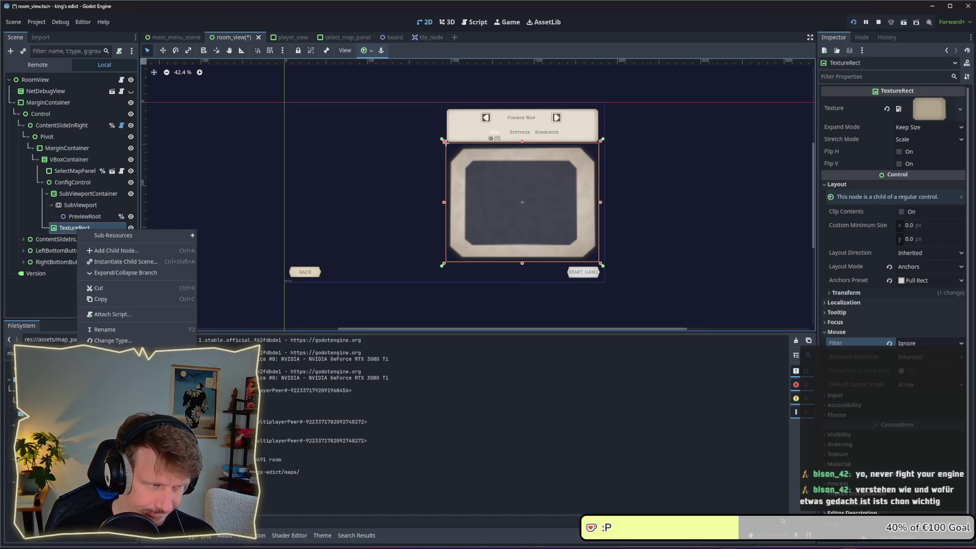
Change the TextureRect node's type to PanelContainer and save the scene.
left_click(113, 340)
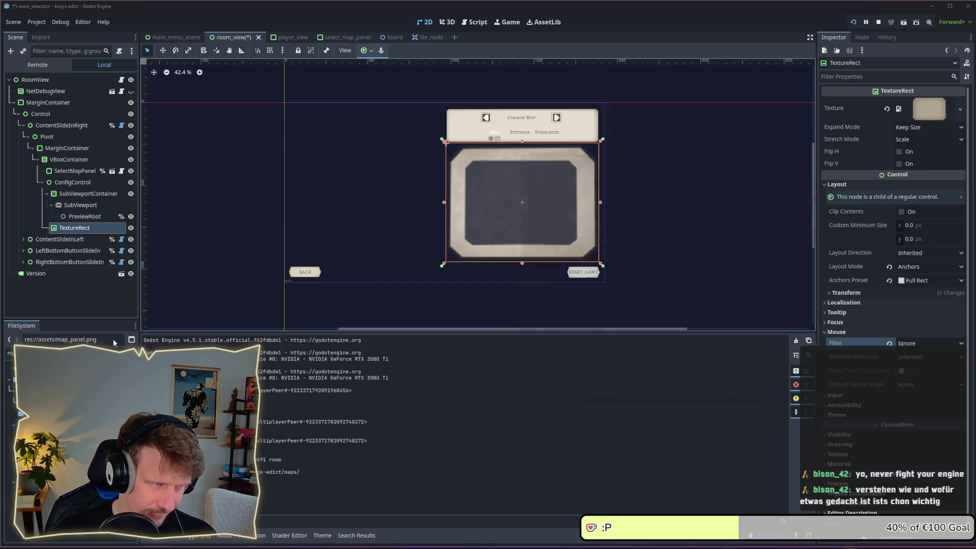
type("Panel")
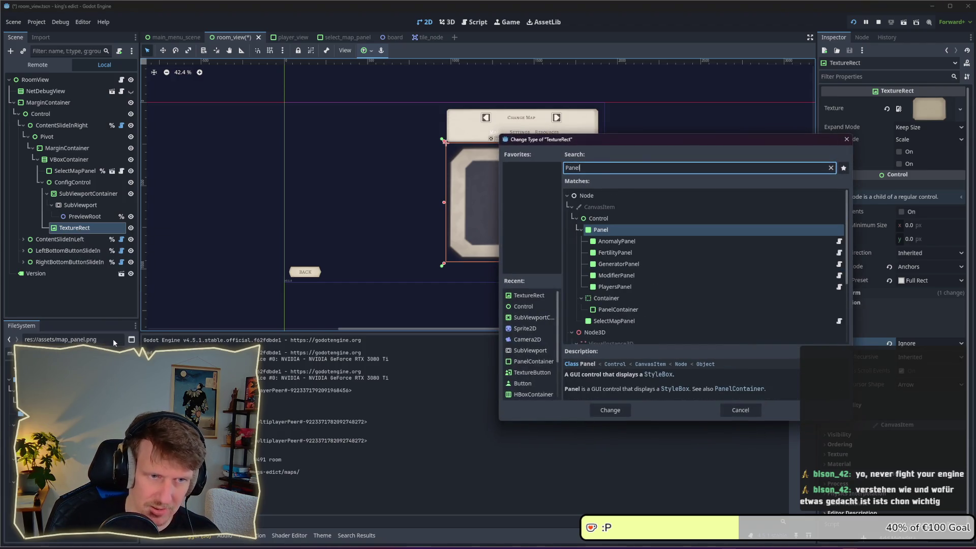
left_click(612, 311)
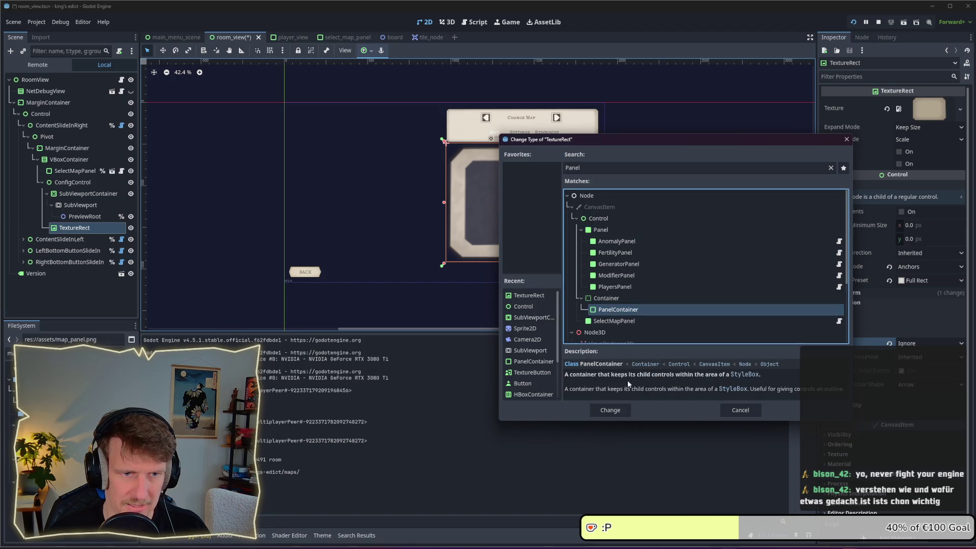
left_click(626, 410)
key("ctrl+s")
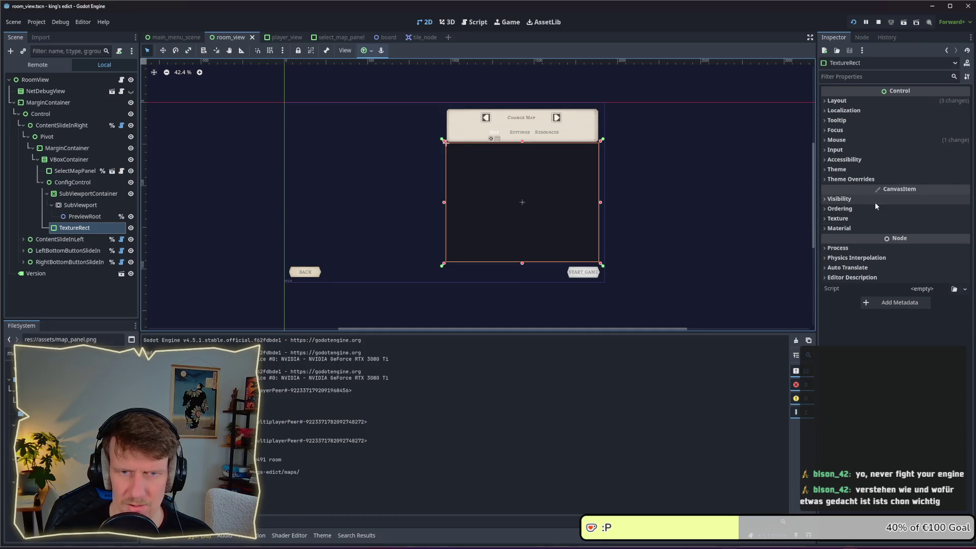
Give the node the MapPanel theme type variation, save, and open the map style box resource.
left_click(859, 169)
left_click(905, 195)
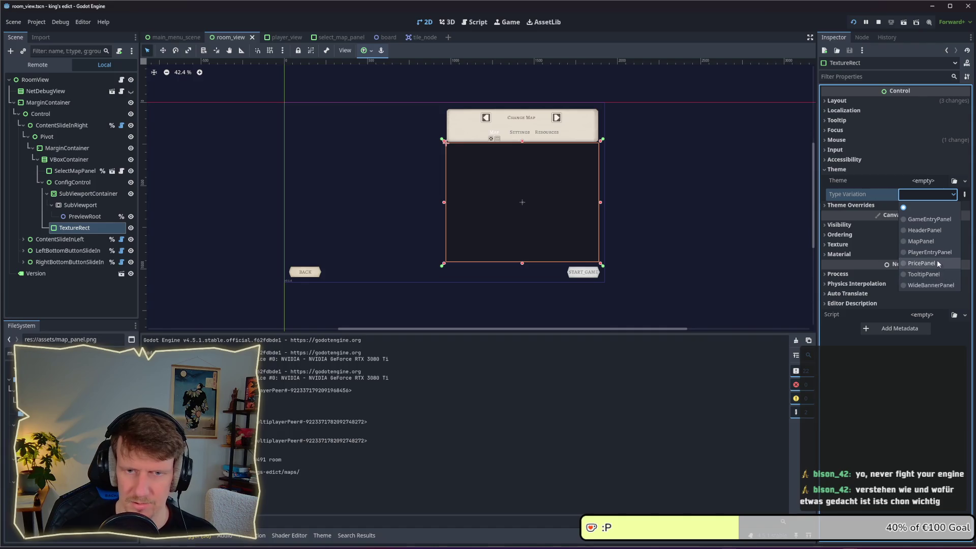
left_click(921, 241)
key("ctrl+s")
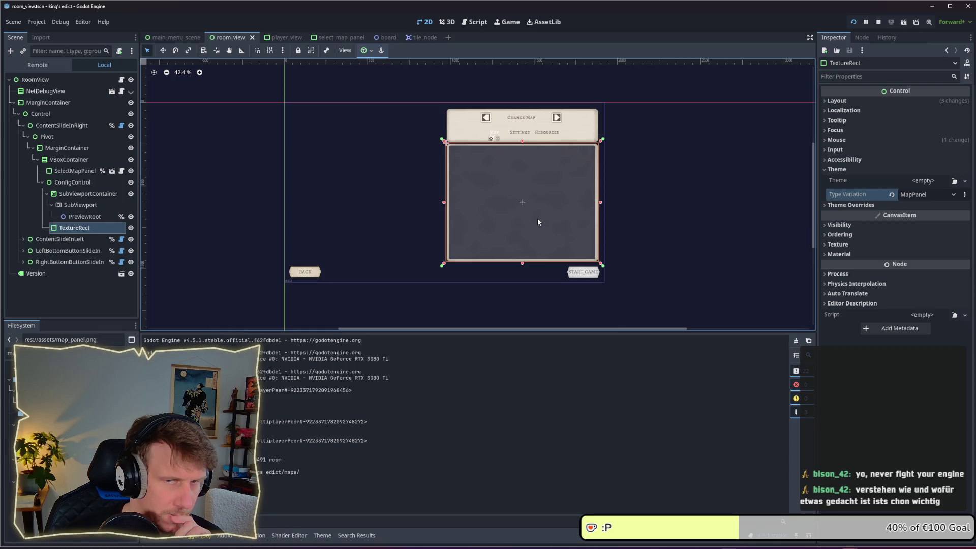
left_click(75, 239)
left_click(75, 229)
left_click(72, 386)
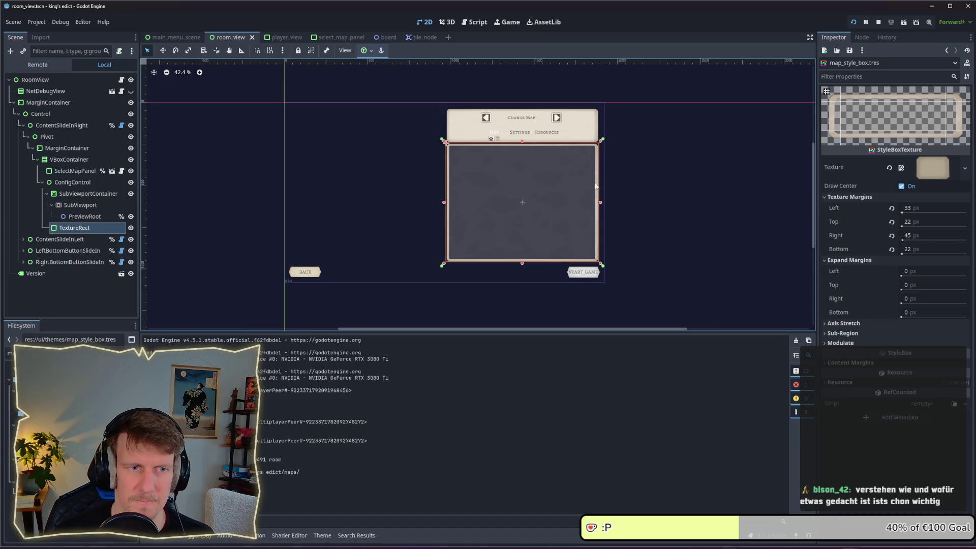
Review map_style_box.tres texture margins (33, 22, 45, 22 px), then switch to Affinity Designer.
key("alt+Tab")
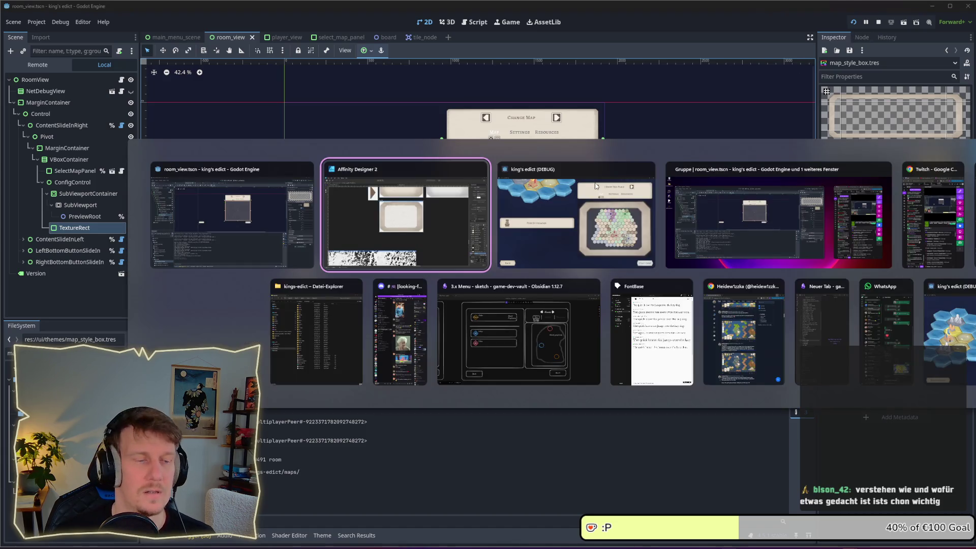
left_click(705, 222)
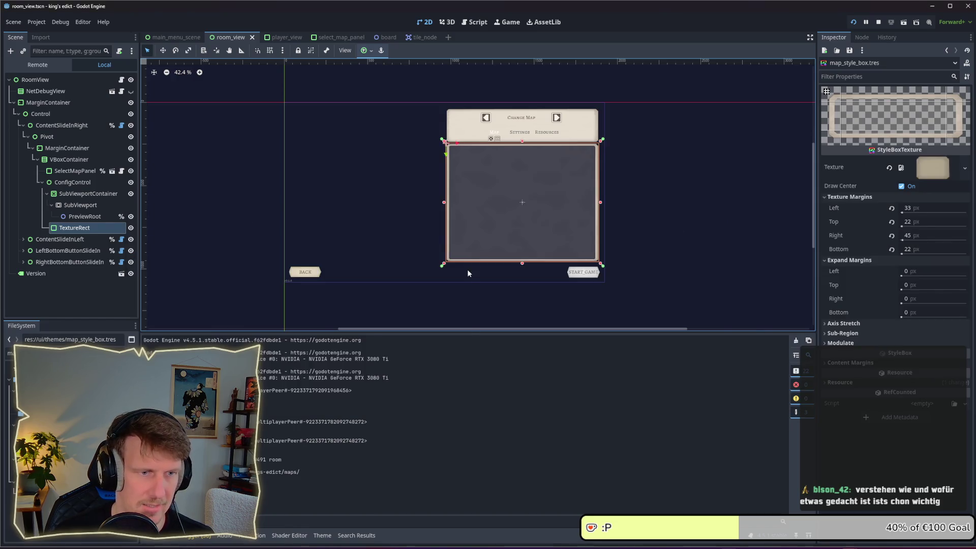
key("alt+Tab")
key("Tab")
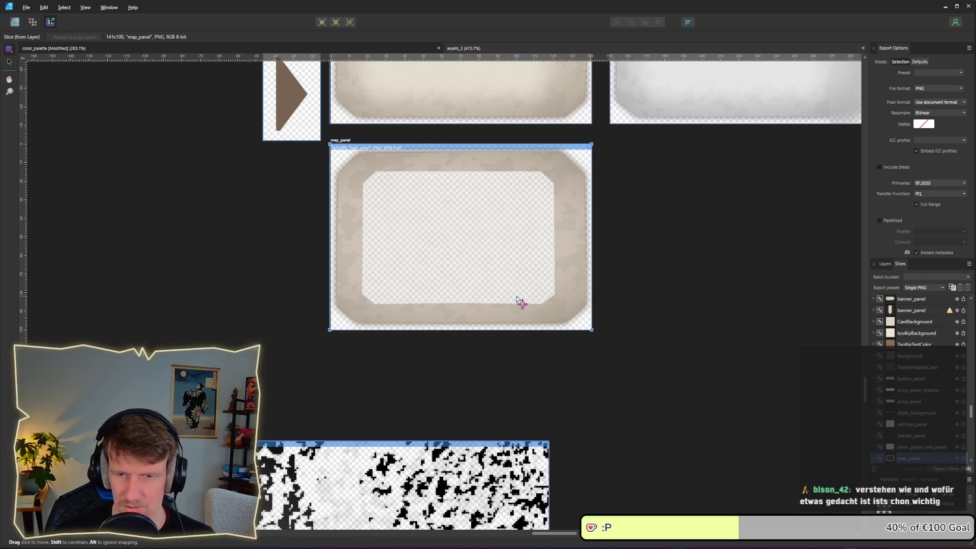
Reselect and re-export the map_panel slice, then head back to Godot.
key("ctrl+d")
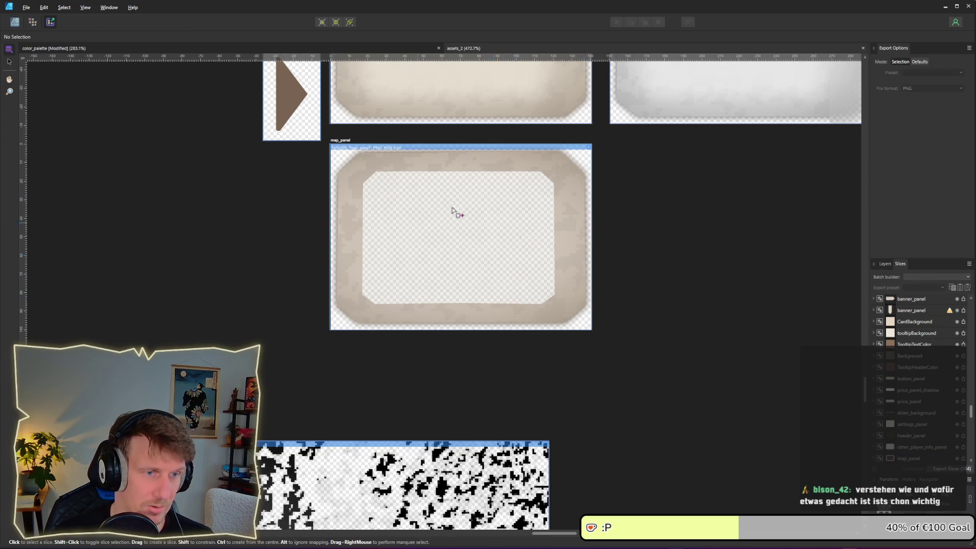
left_click(422, 246)
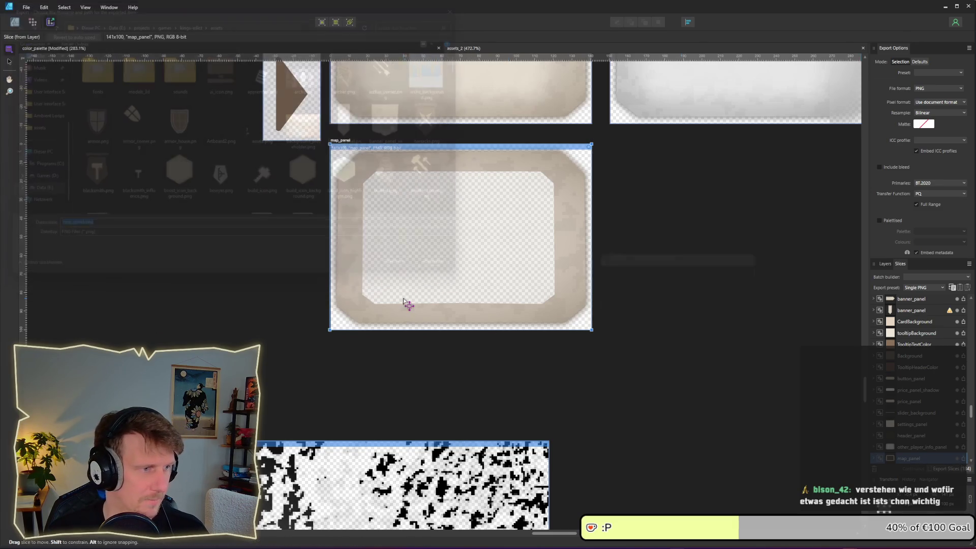
key("alt+Tab")
key("alt+Tab")
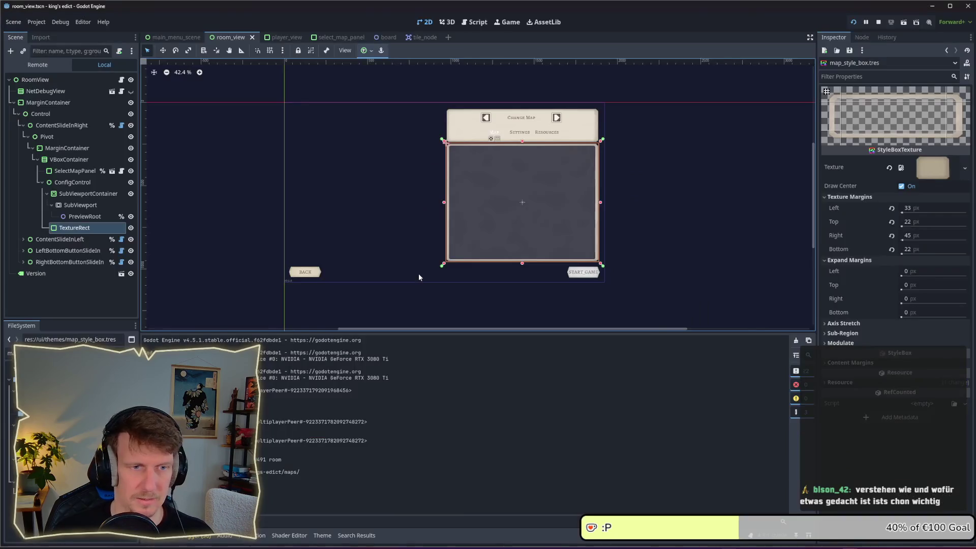
key("ctrl+s")
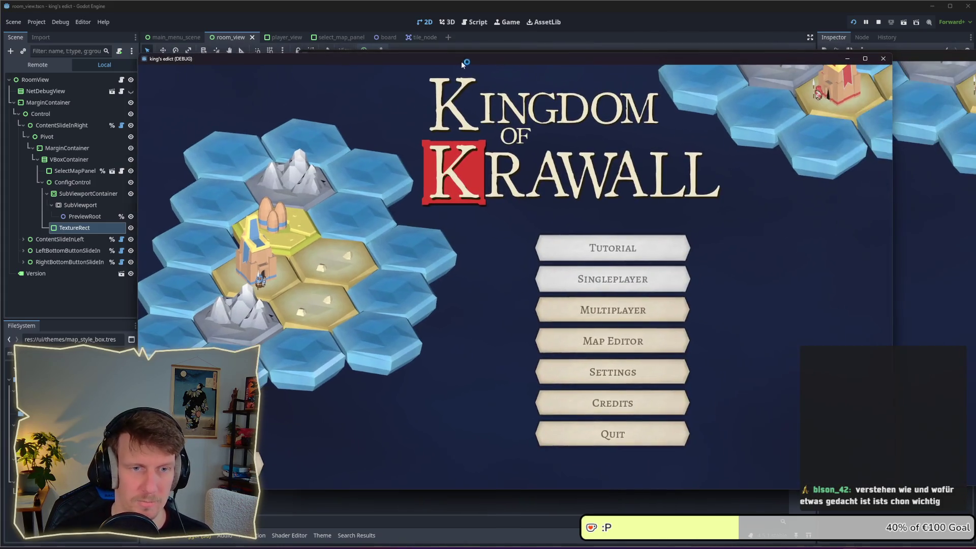
Open Multiplayer and create a game to inspect the framed map preview, then return to the Godot editor.
left_click(605, 308)
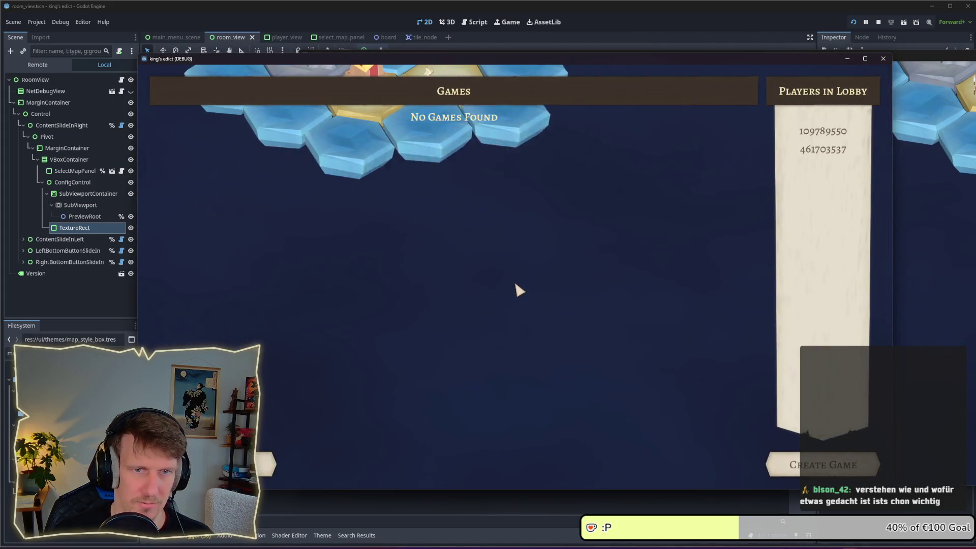
left_click(855, 476)
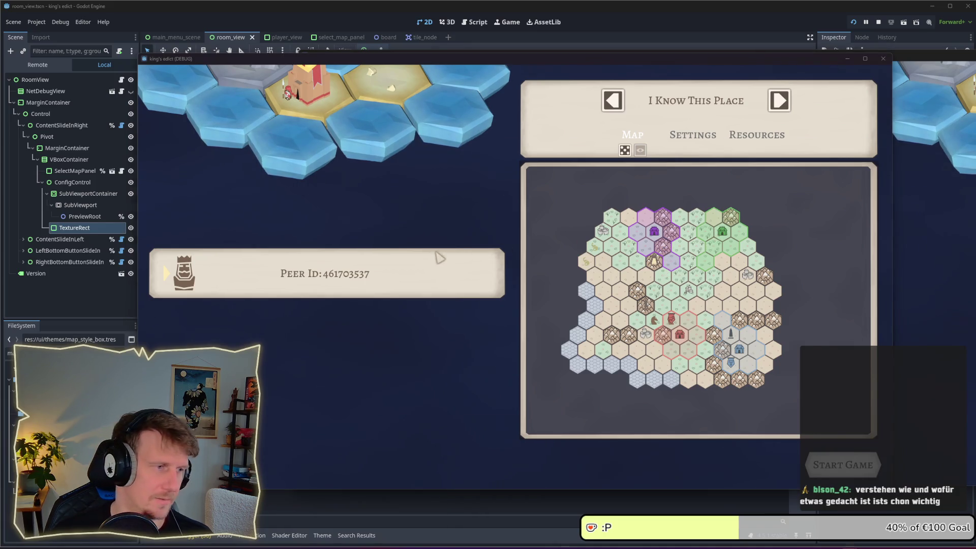
key("alt+Tab")
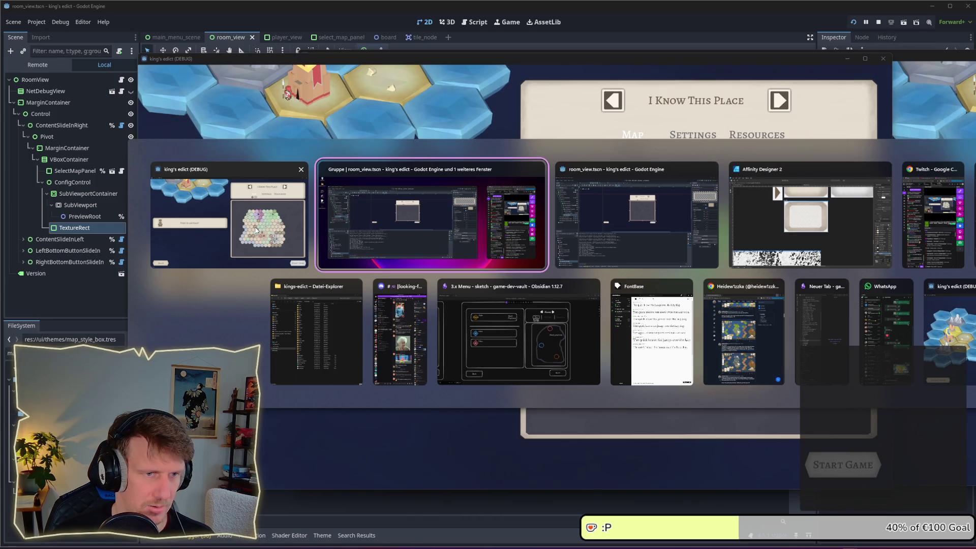
left_click(687, 223)
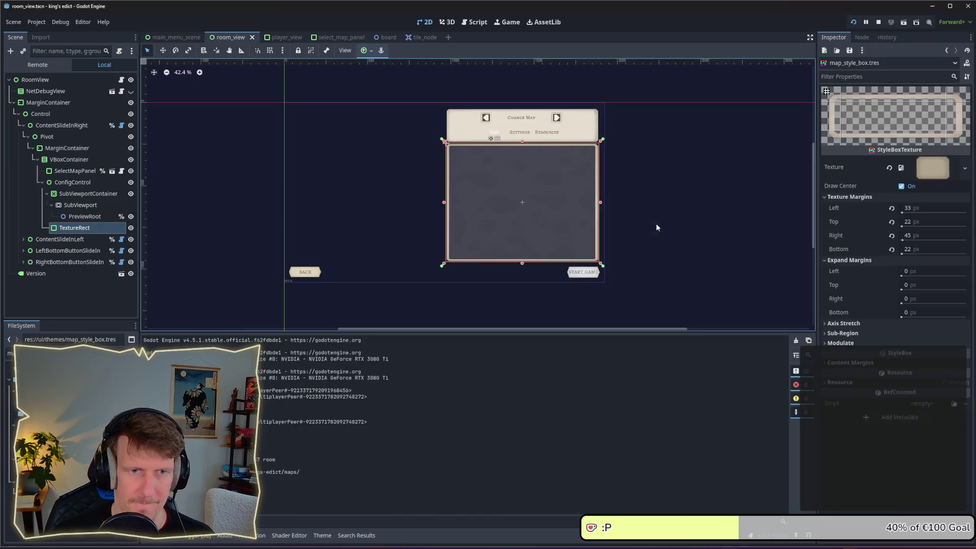
Check the PreviewRoot, SubViewport and SubViewportContainer nodes, then reselect the TextureRect.
left_click(77, 217)
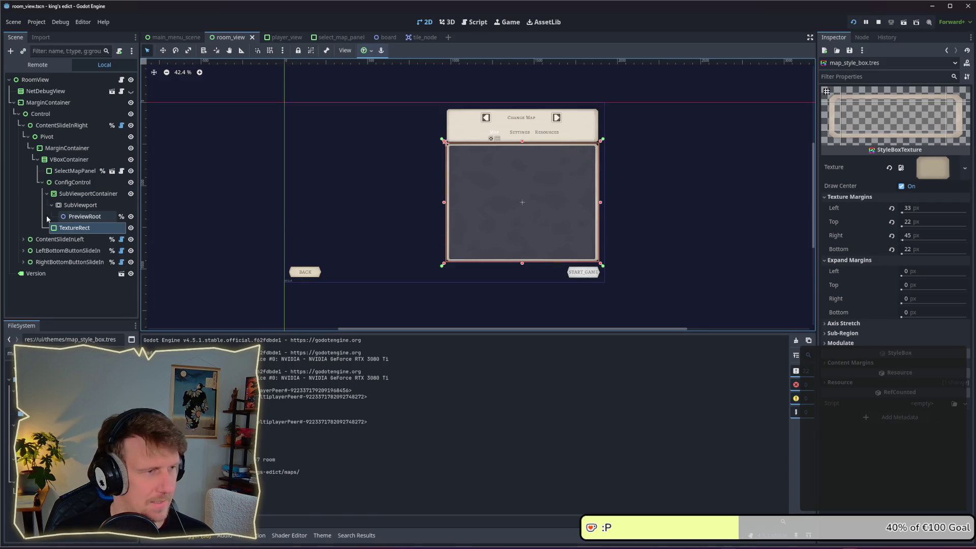
left_click(79, 205)
left_click(78, 216)
left_click(79, 205)
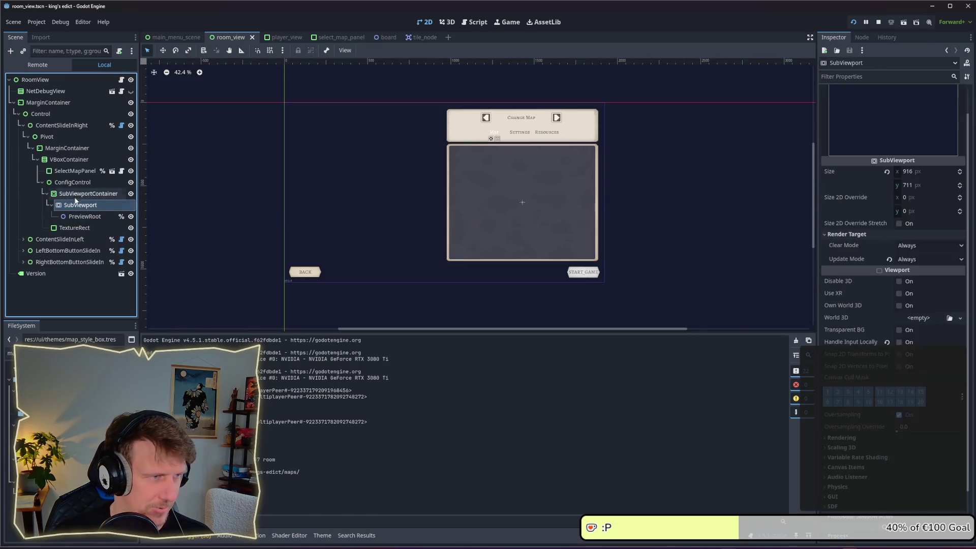
left_click(76, 195)
left_click(74, 227)
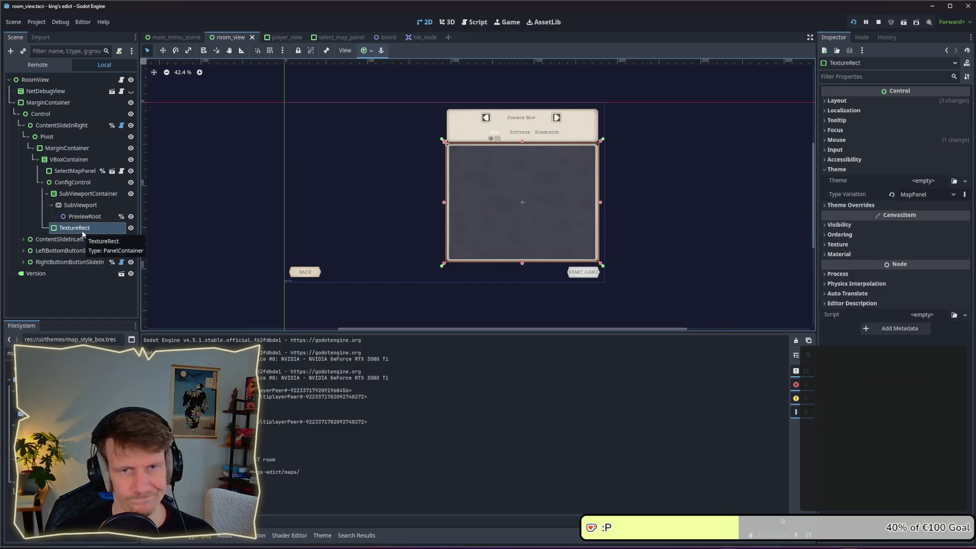
Rename the TextureRect to MapPanel, save room_view, and run the project with F5.
left_click(84, 229)
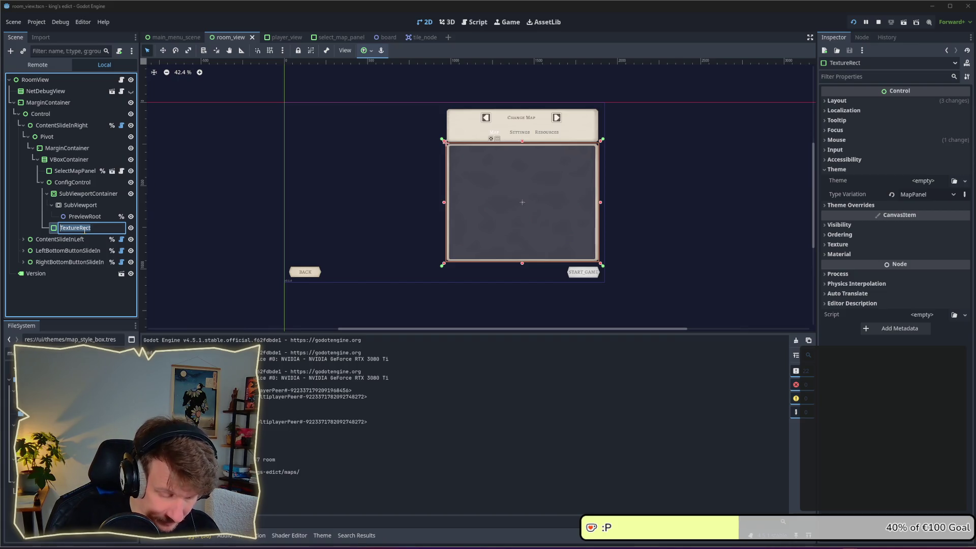
type("MapPanel")
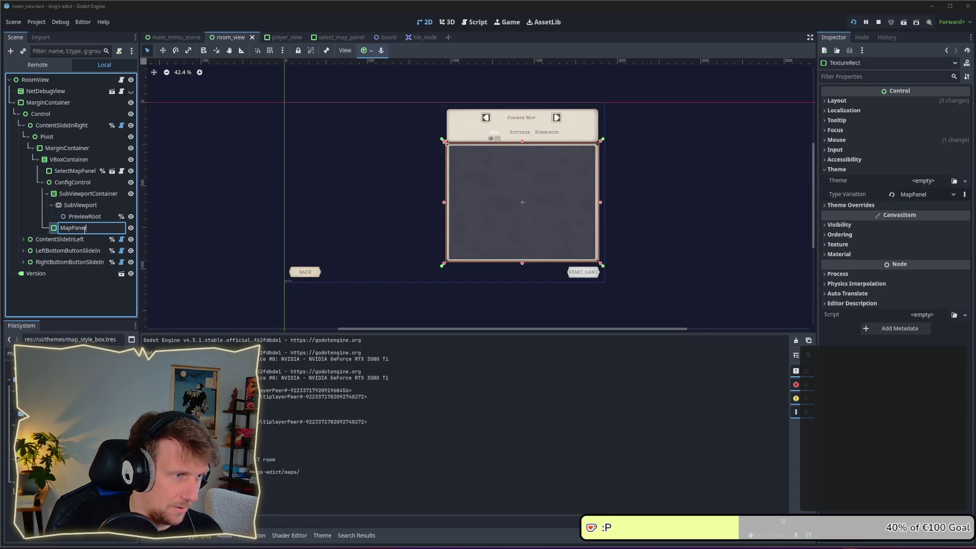
key("Return")
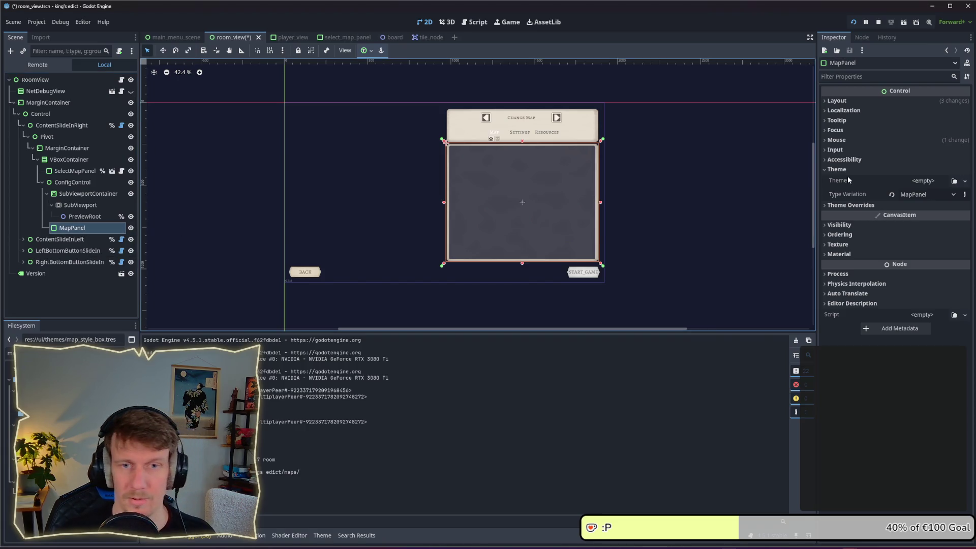
left_click(864, 141)
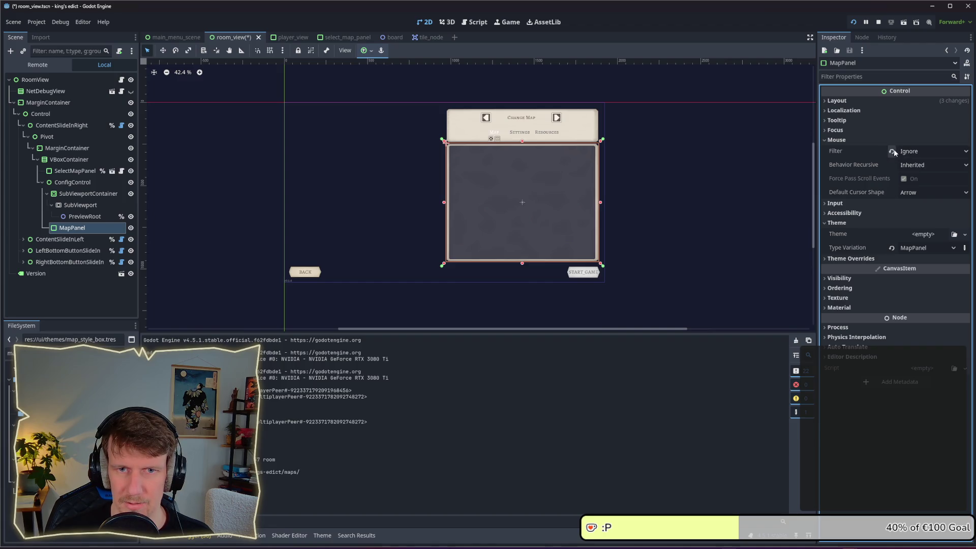
key("ctrl+s")
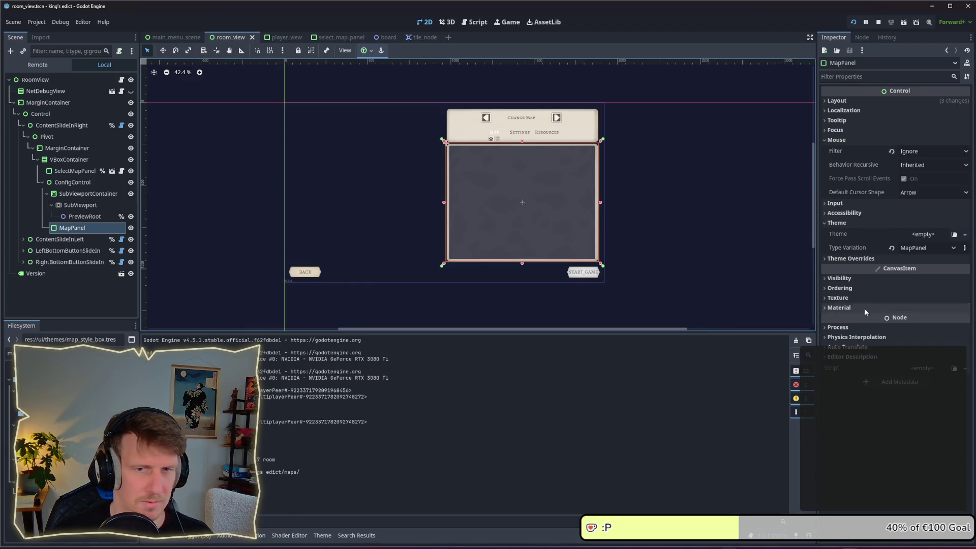
key("F5")
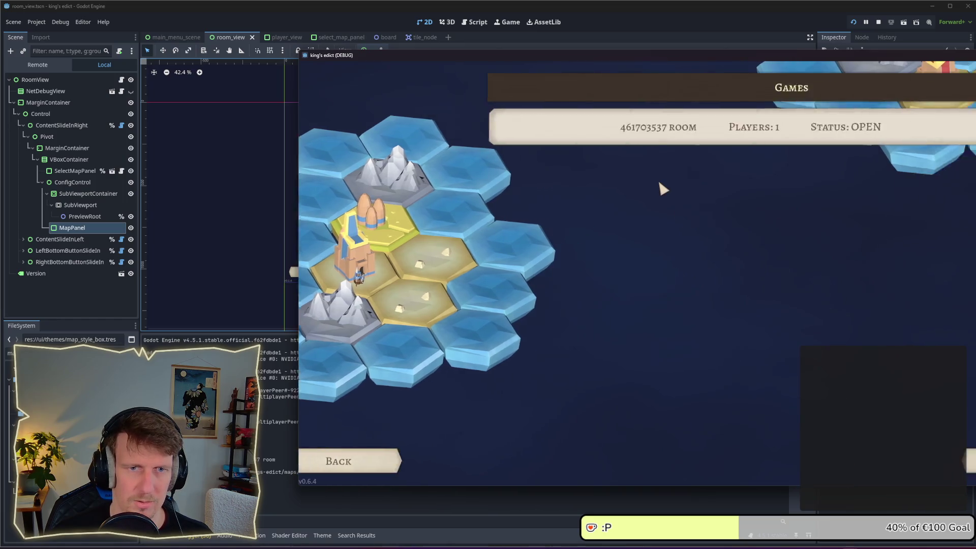
Join the open room from the second game window, then pan the host's framed hex map preview.
left_click(878, 124)
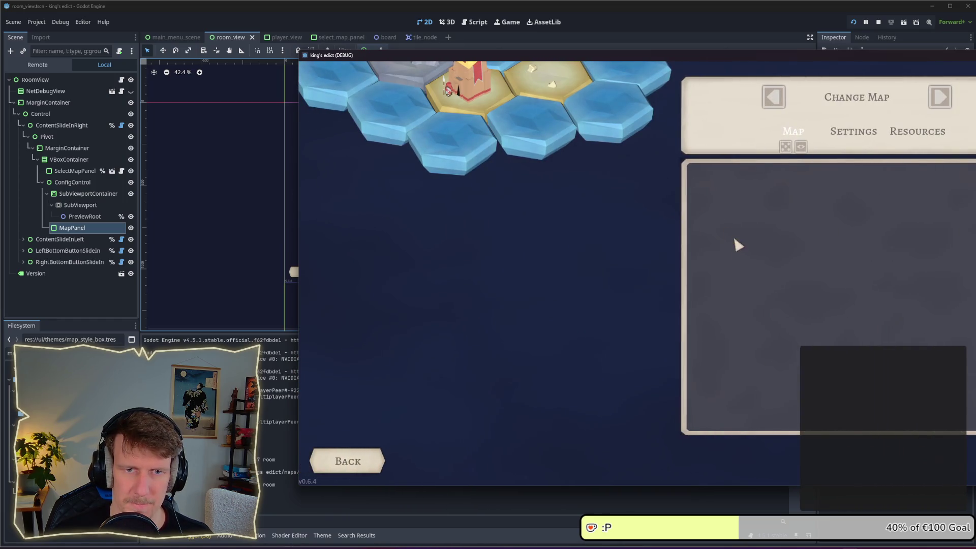
key("alt+Tab")
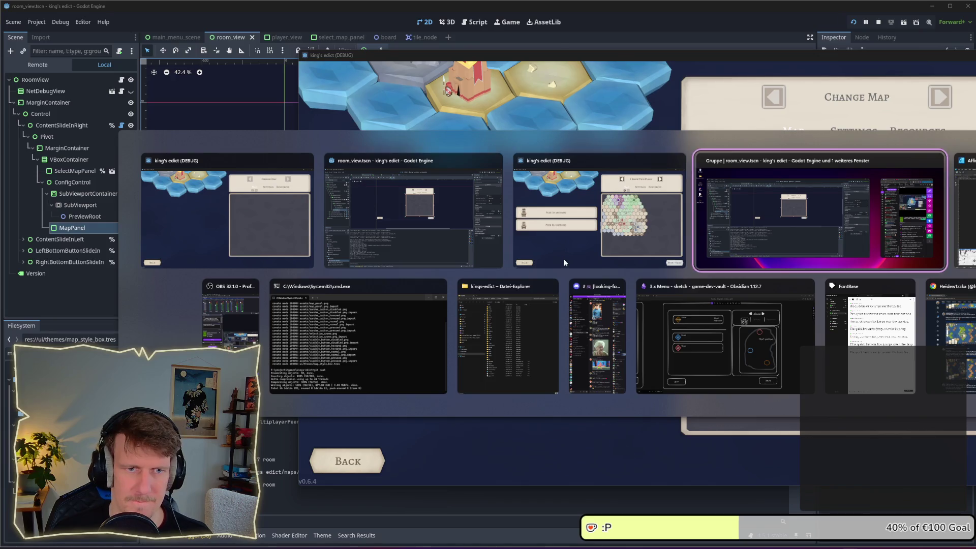
key("alt+Tab")
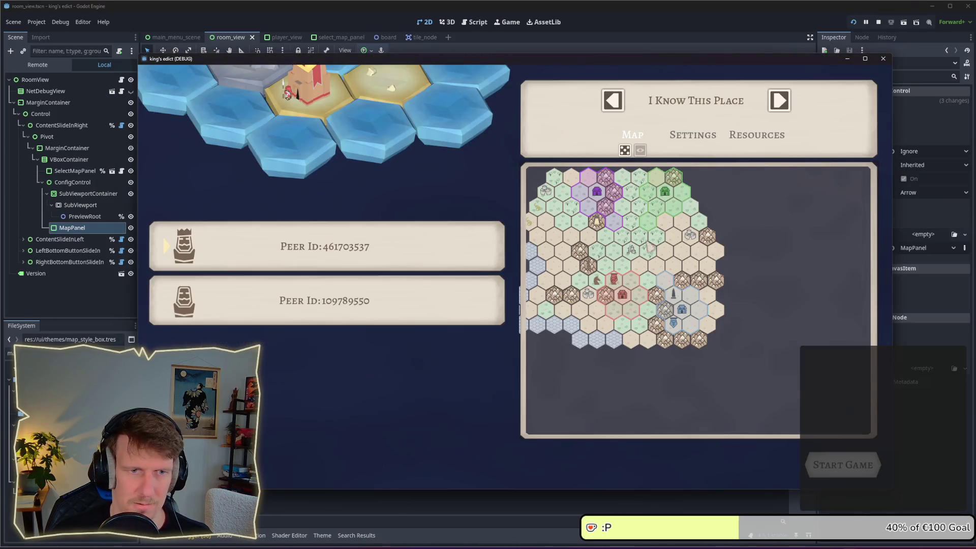
left_click_drag(650, 248, 563, 225)
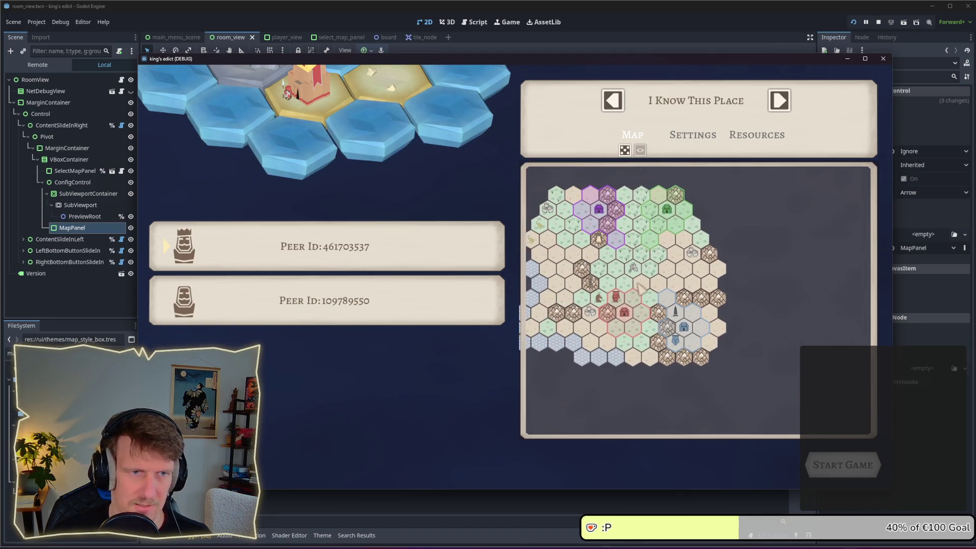
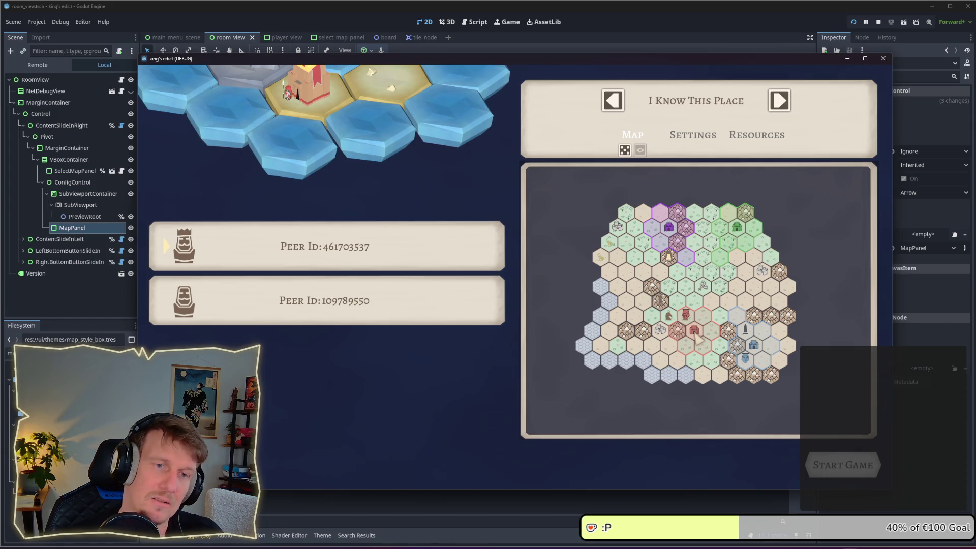
Hide MapPanel, check the running game window, then return to the editor and show MapPanel again.
left_click(85, 194)
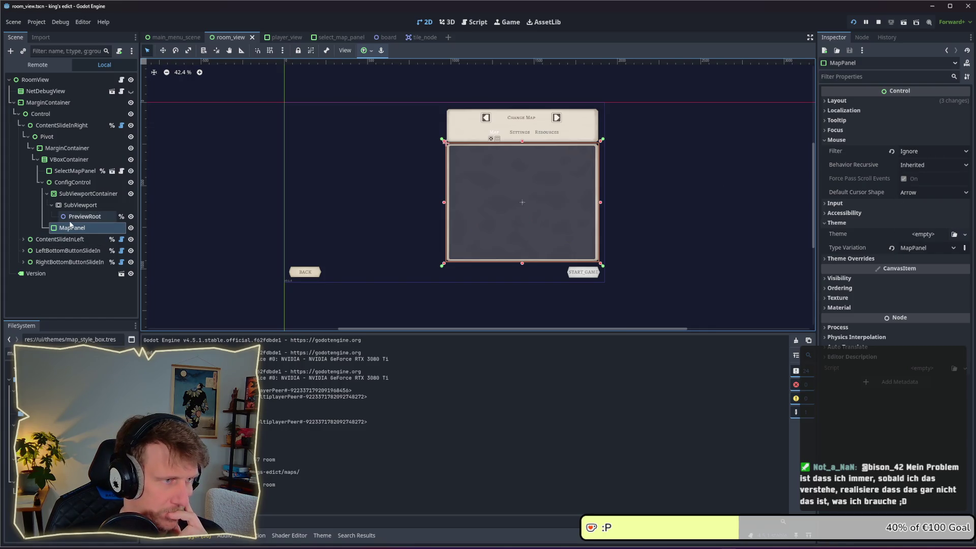
left_click(131, 227)
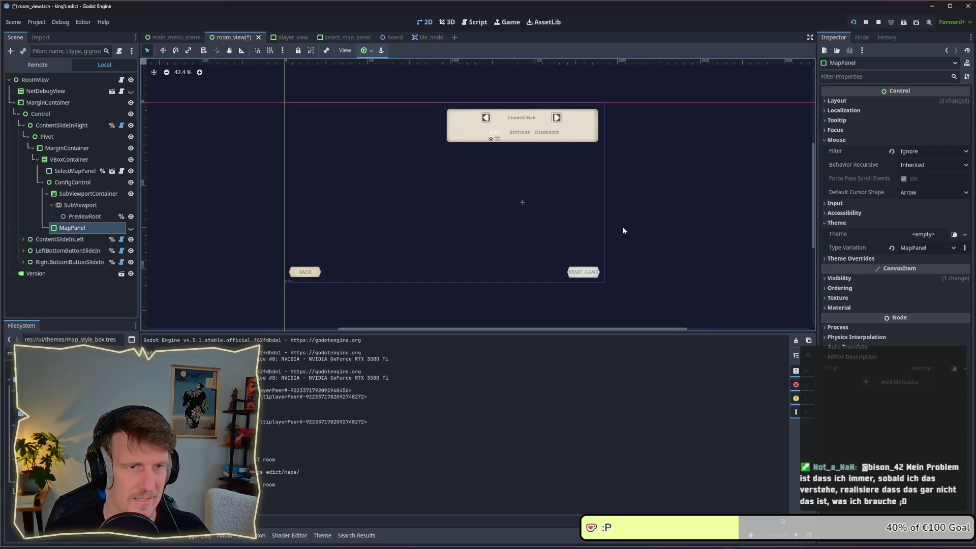
key("alt+Tab")
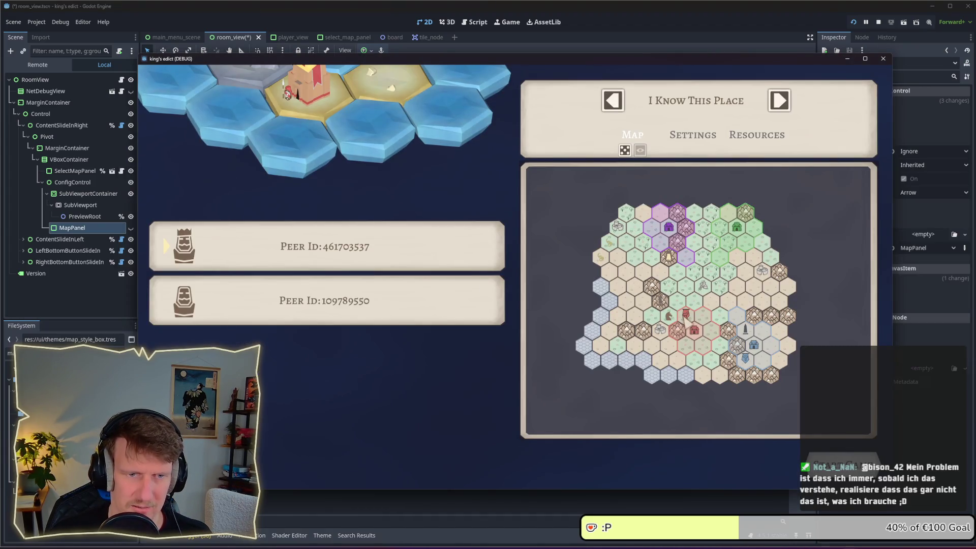
key("alt+Tab")
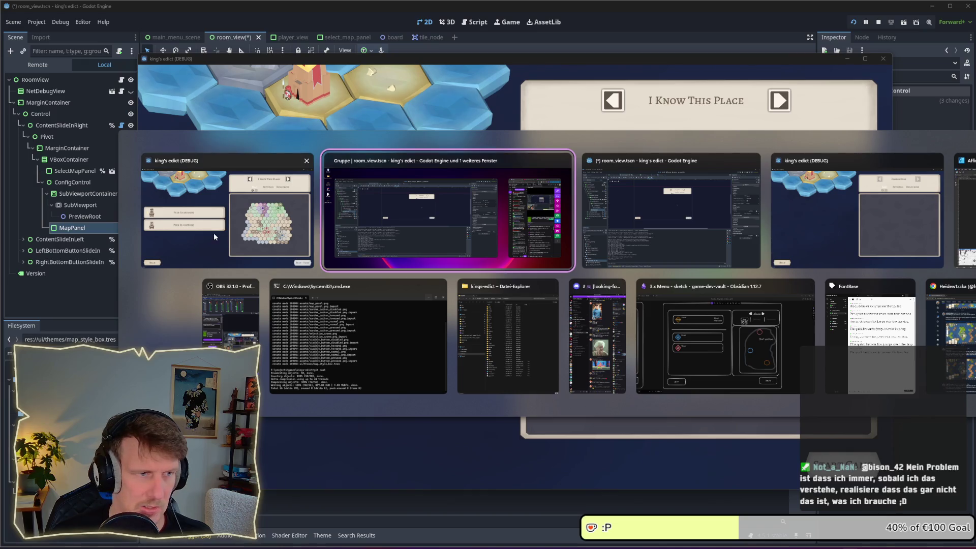
left_click(406, 219)
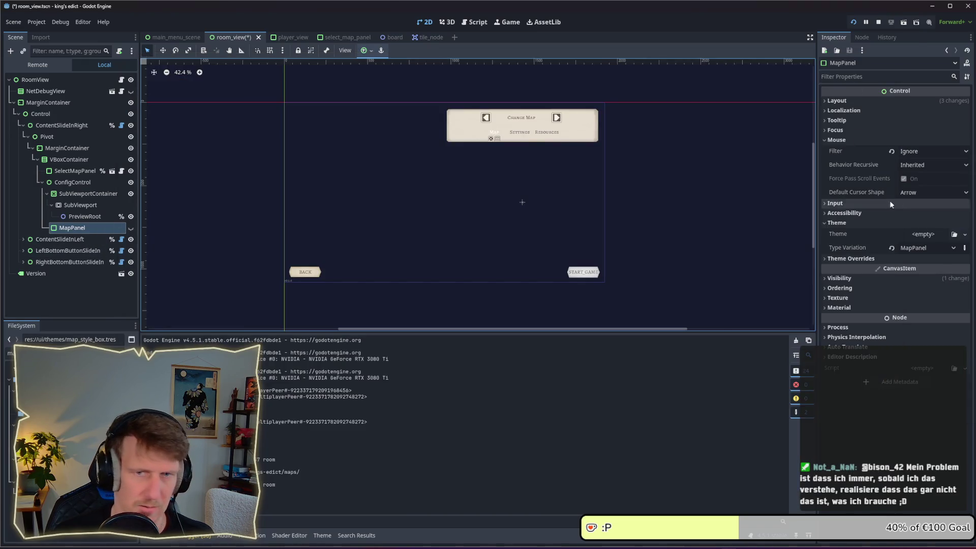
left_click(131, 228)
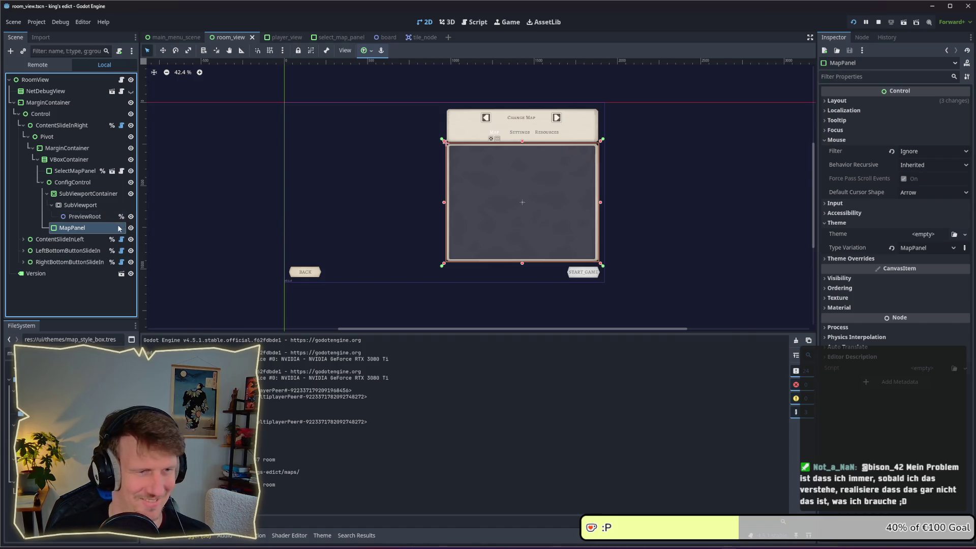
Add a MarginContainer child to ConfigControl and move SubViewportContainer inside it.
left_click(88, 194)
left_click(77, 183)
right_click(76, 184)
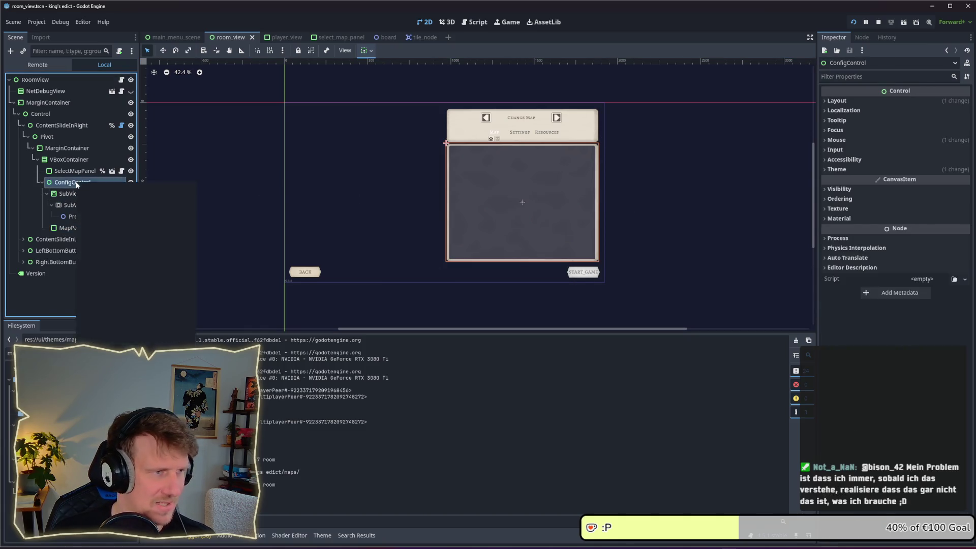
left_click(96, 190)
type("Ma")
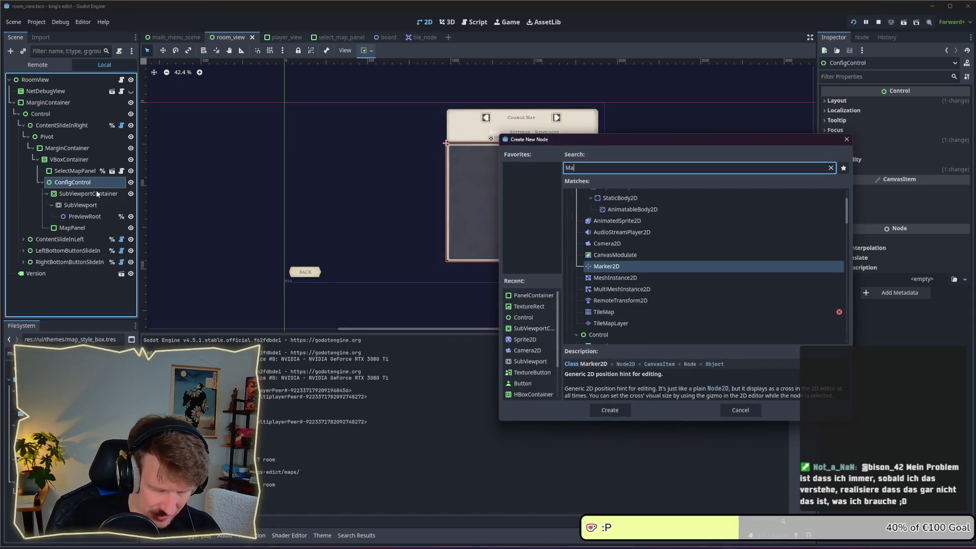
type("rgin")
key("Return")
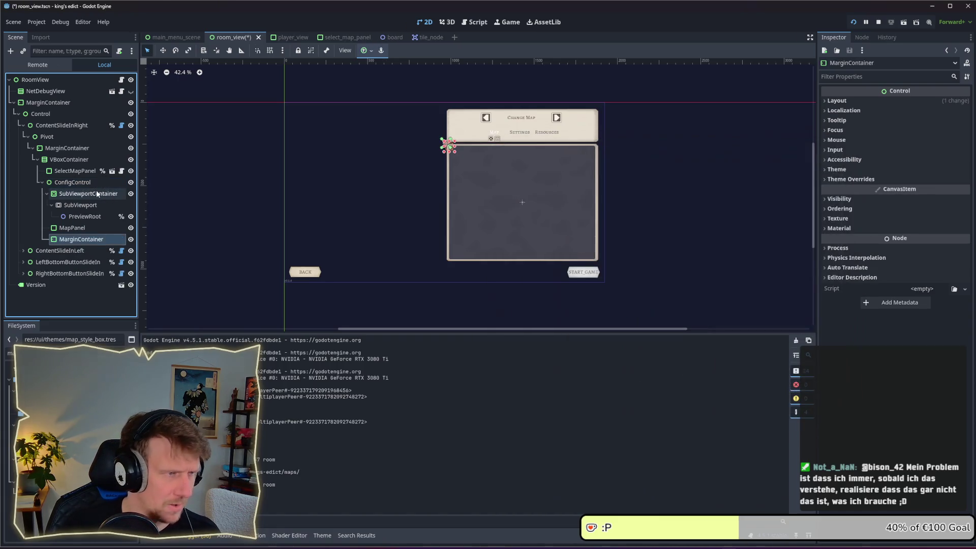
left_click_drag(81, 239, 78, 194)
Set the MarginContainer's left, top, right and bottom margin constants to 10.
left_click(79, 206)
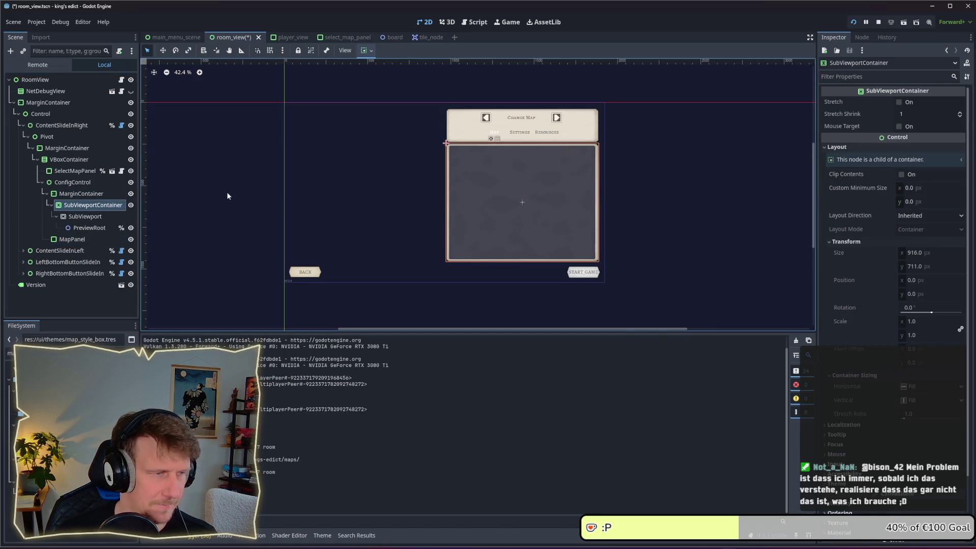
left_click(82, 194)
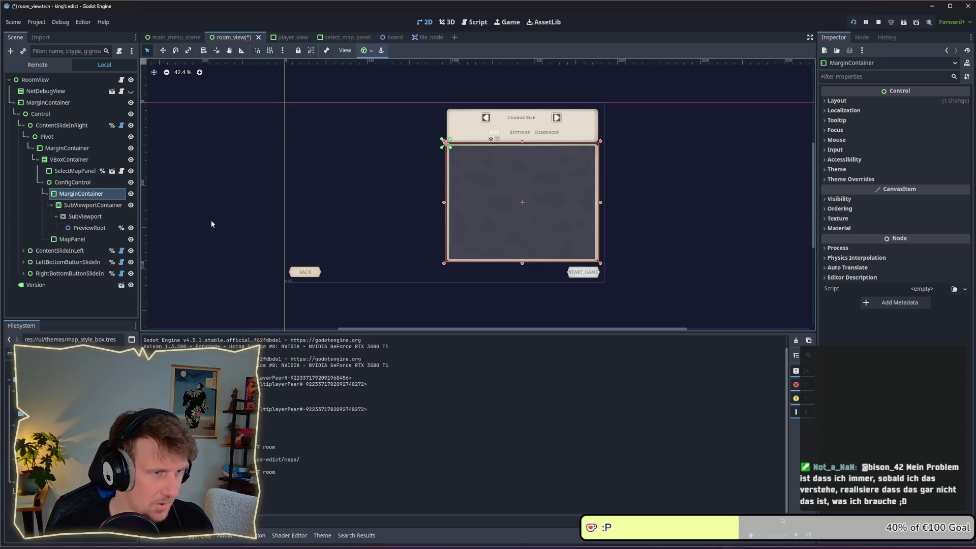
left_click(849, 180)
left_click(846, 189)
left_click(916, 200)
type("10")
left_click(917, 213)
type("10")
key("Return")
left_click(917, 230)
type("10")
left_click(920, 242)
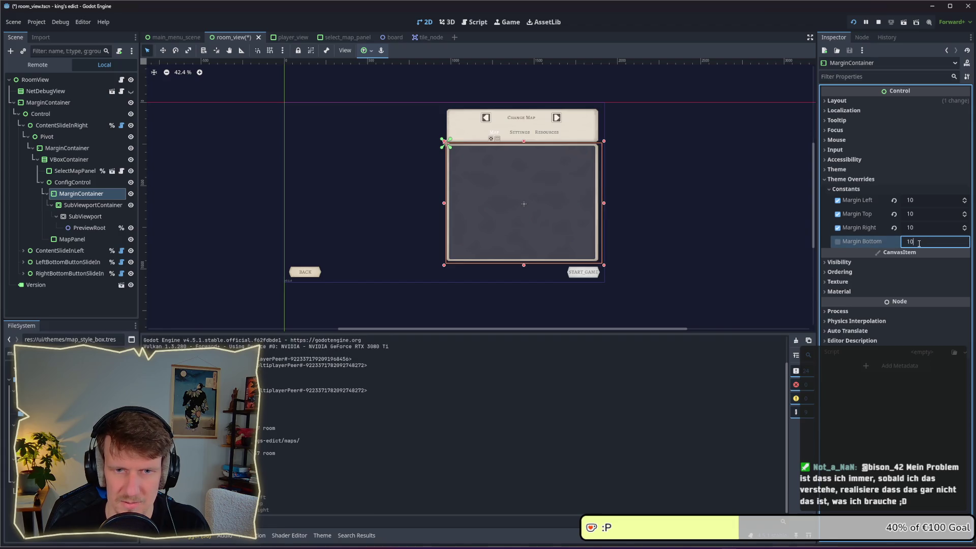
key("Return")
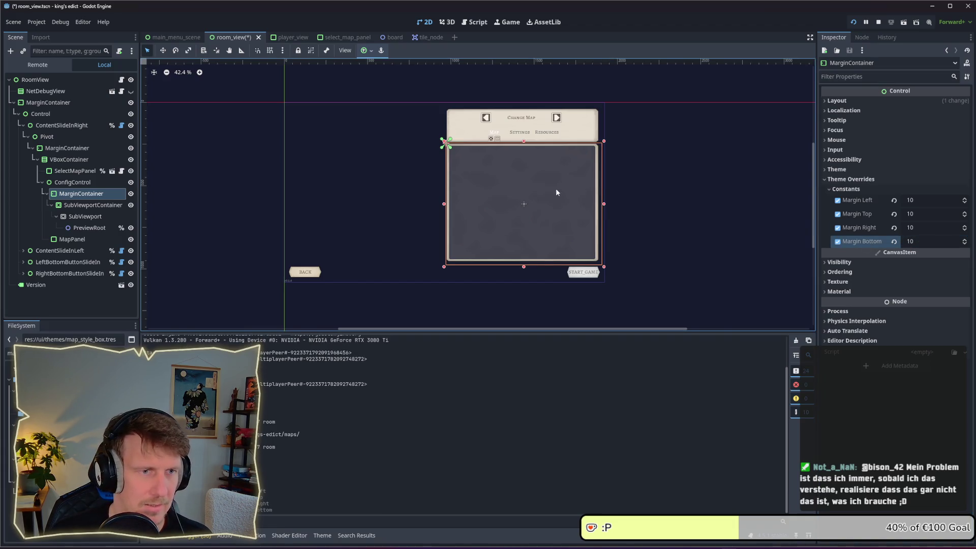
scroll(529, 198, "up", 3)
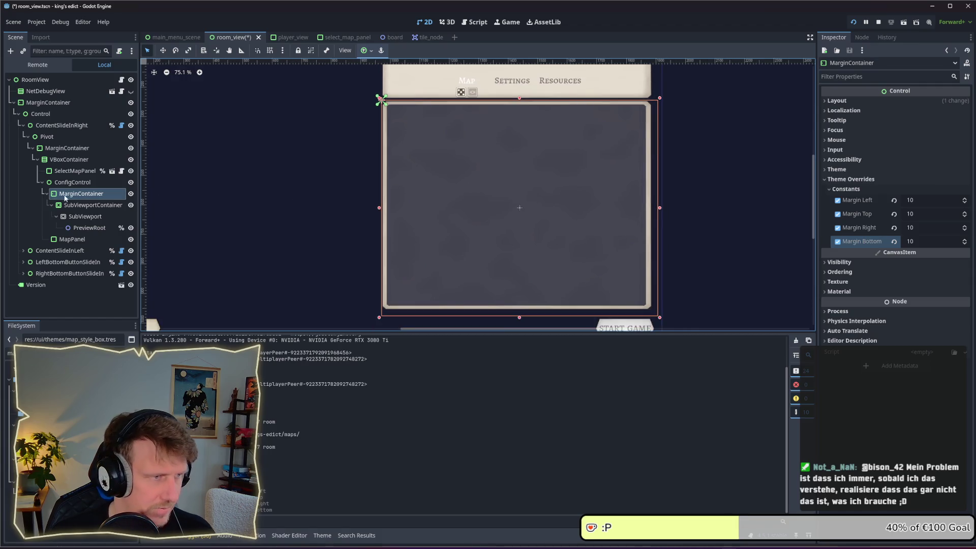
Compare the properties of the MarginContainer, SubViewportContainer and SubViewport after adding margins.
left_click(77, 205)
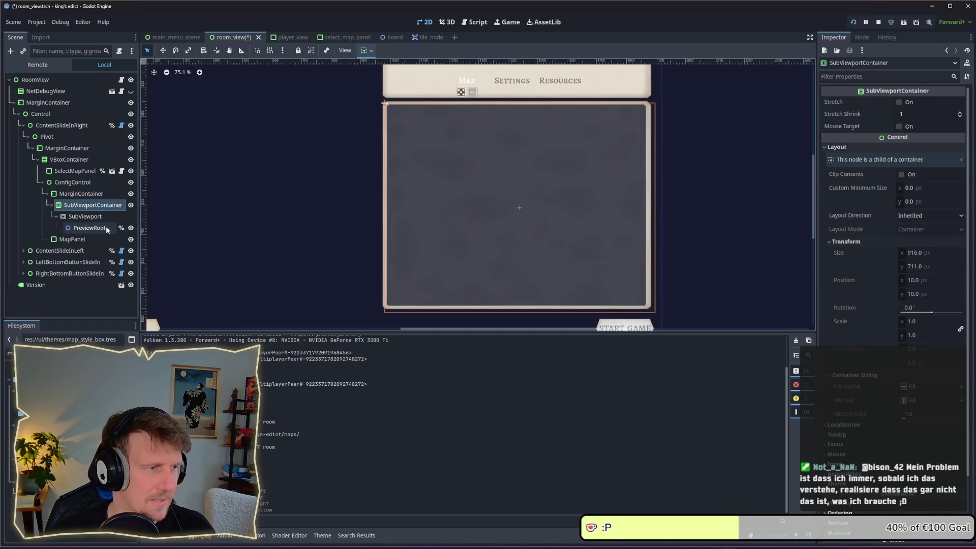
left_click(83, 216)
left_click(80, 195)
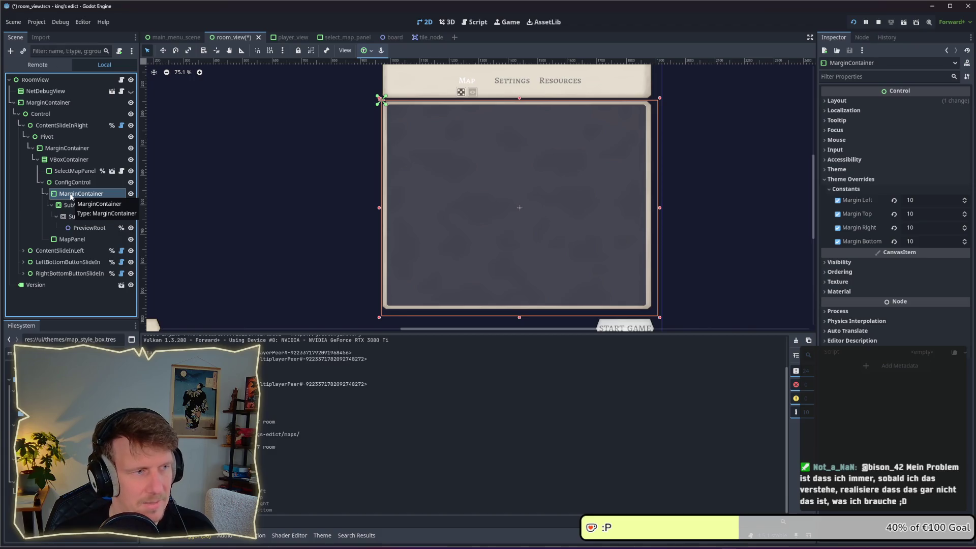
left_click(76, 205)
left_click(78, 217)
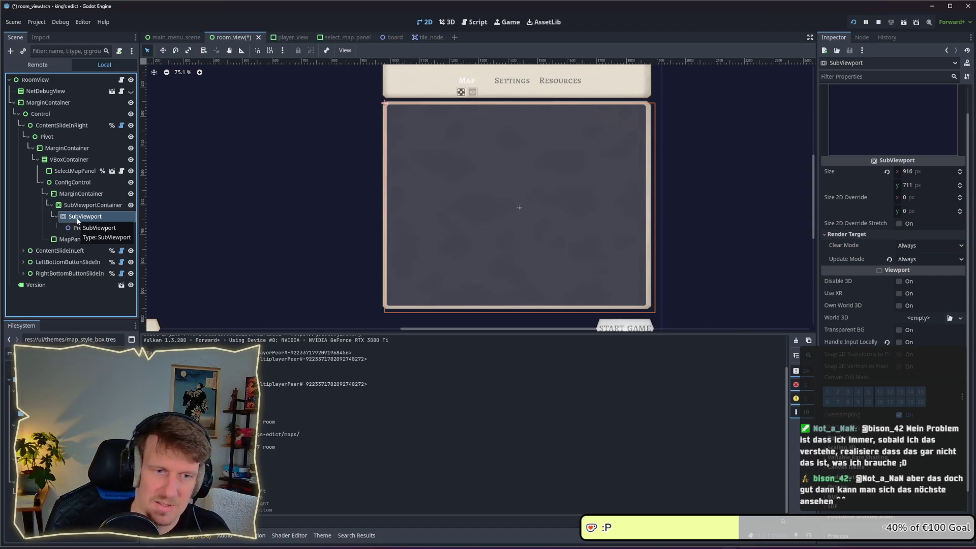
left_click(76, 206)
left_click(77, 218)
left_click(77, 193)
left_click(77, 205)
left_click(78, 217)
left_click(78, 205)
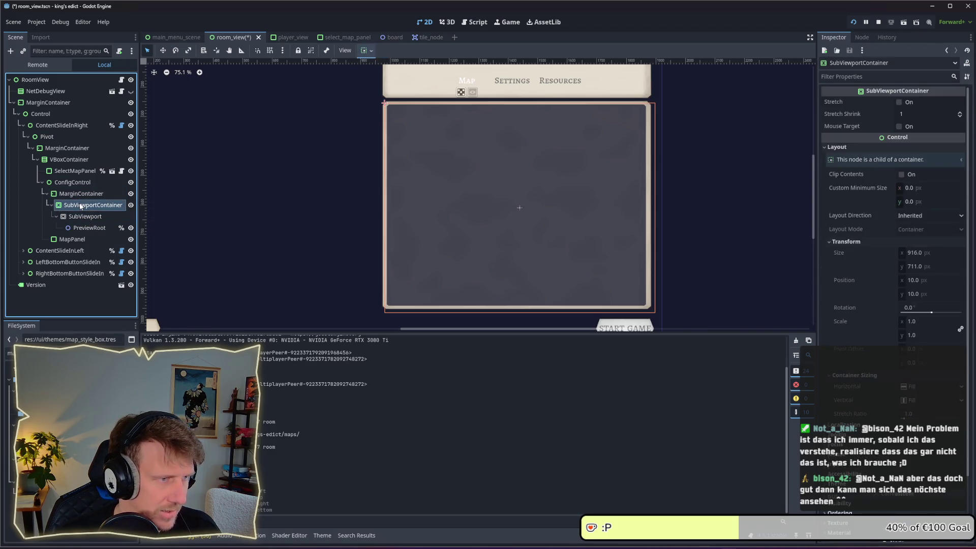
Check ConfigControl's layout, size and position in the Inspector.
left_click(73, 182)
left_click(76, 194)
left_click(77, 205)
left_click(72, 183)
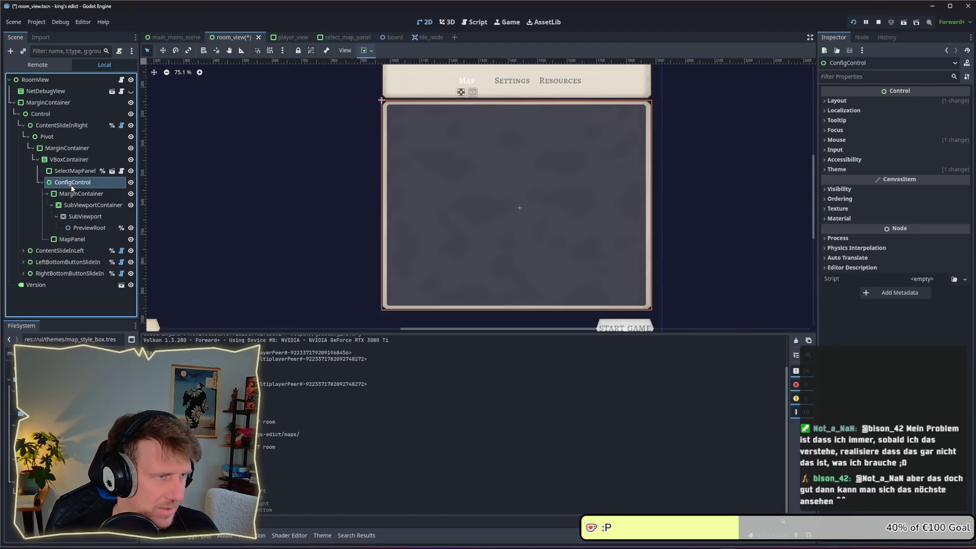
left_click(853, 101)
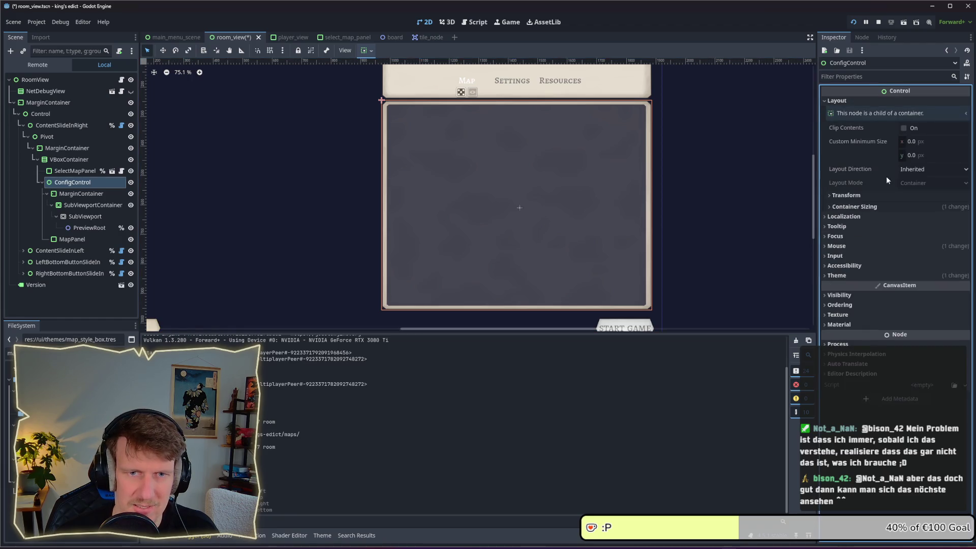
left_click(880, 207)
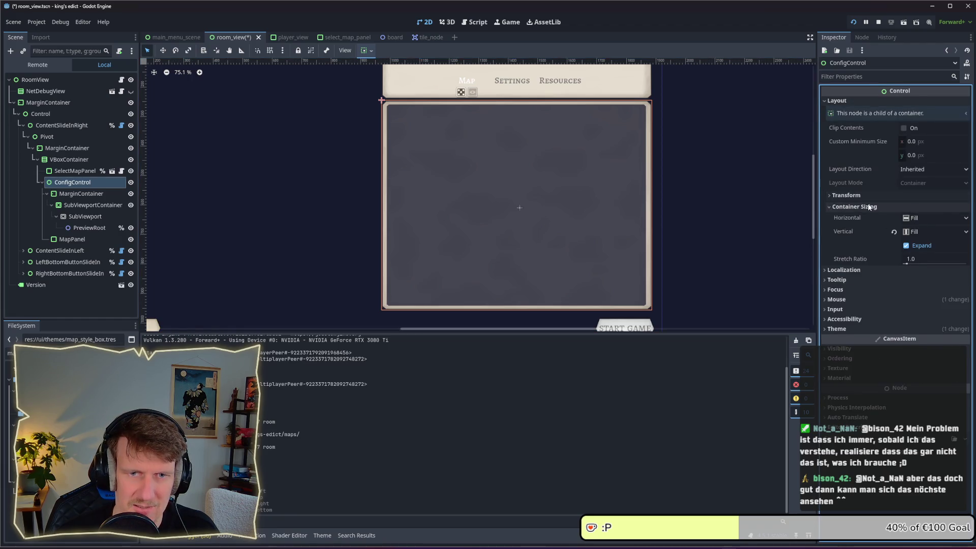
left_click(867, 207)
left_click(859, 196)
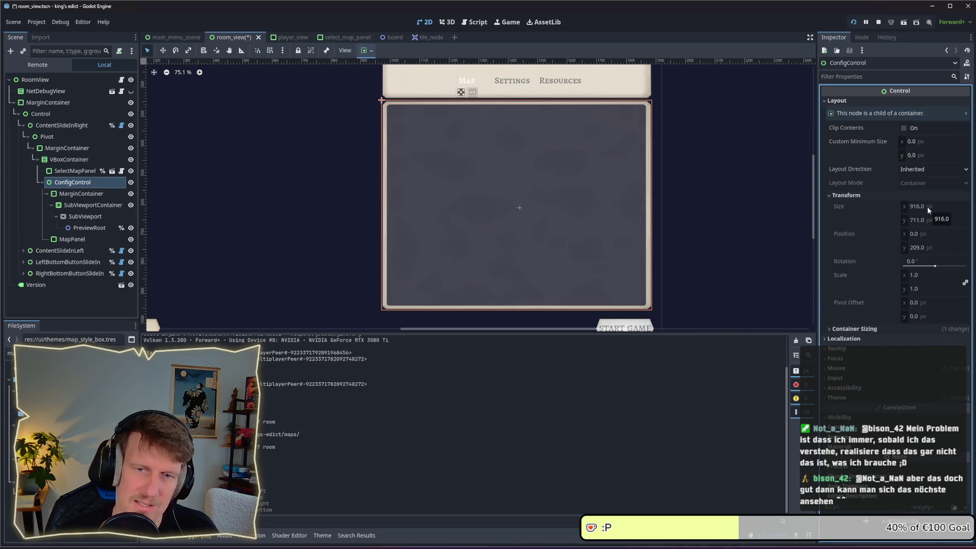
Resize the SubViewport to 896 × 691 px and save the scene.
left_click(85, 216)
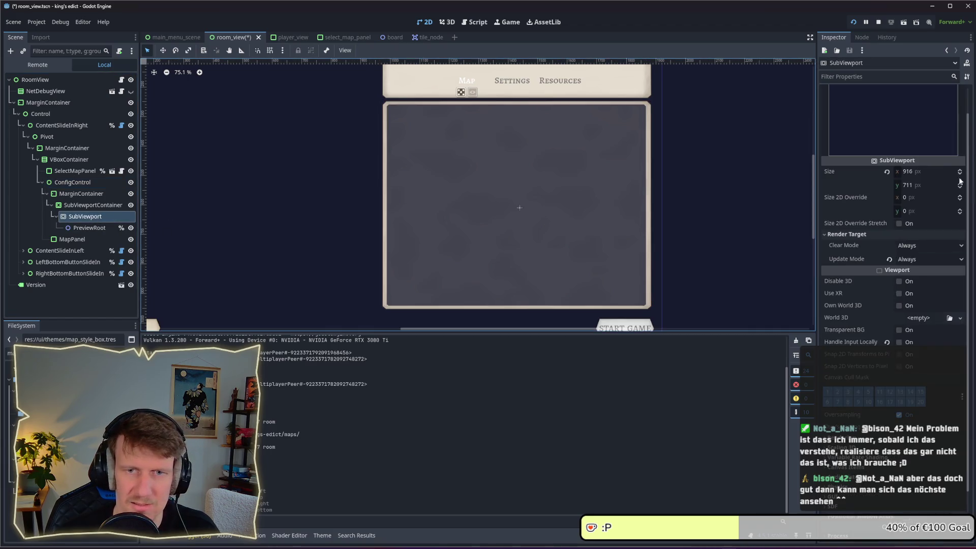
left_click(926, 173)
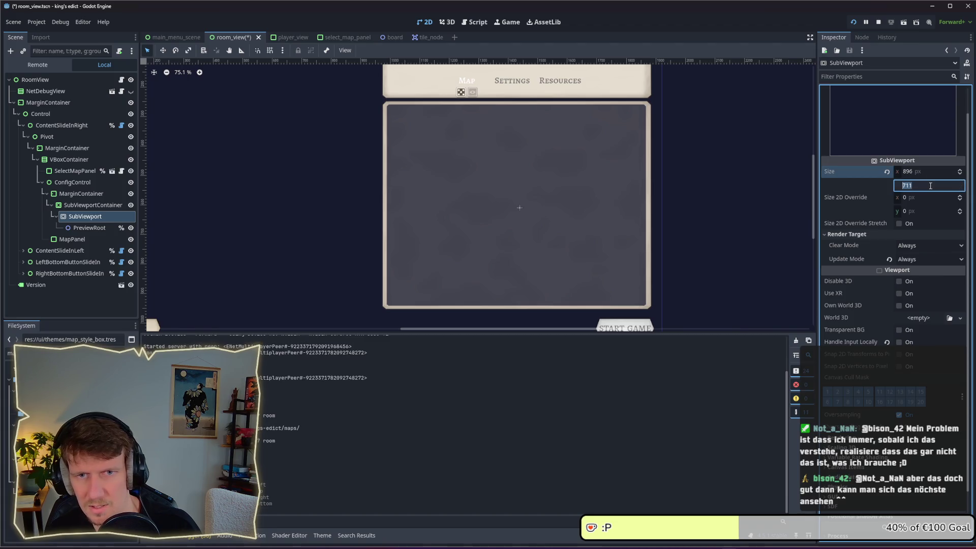
left_click(931, 186)
type("691")
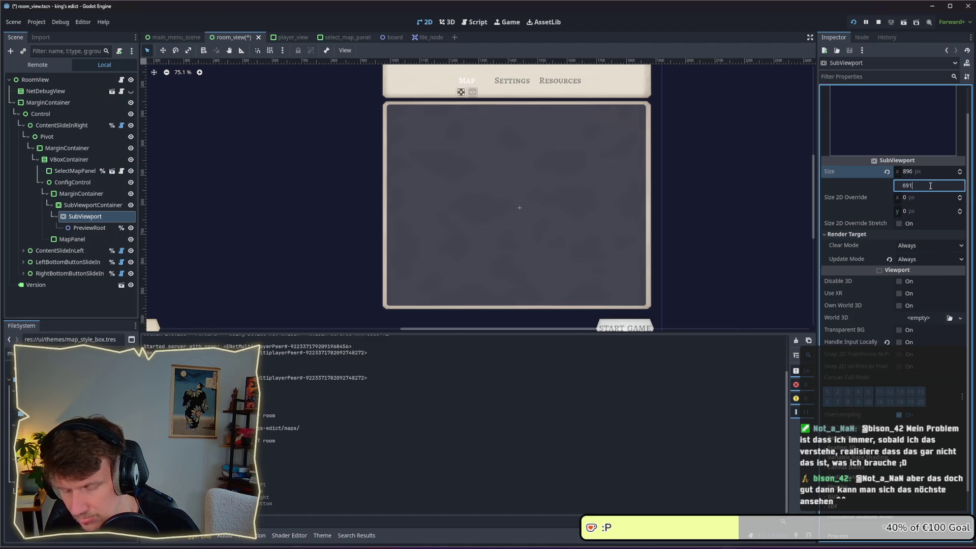
key("Return")
key("ctrl+s")
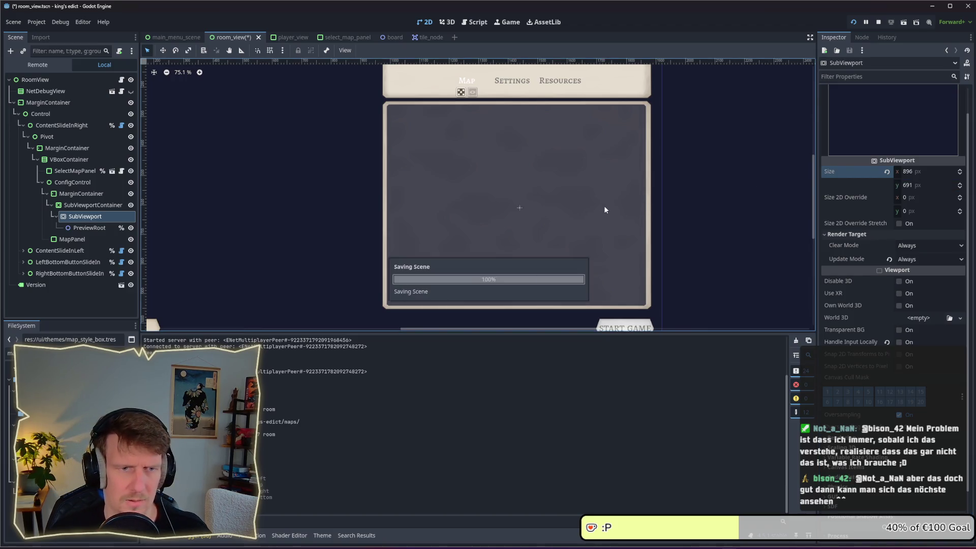
left_click(91, 205)
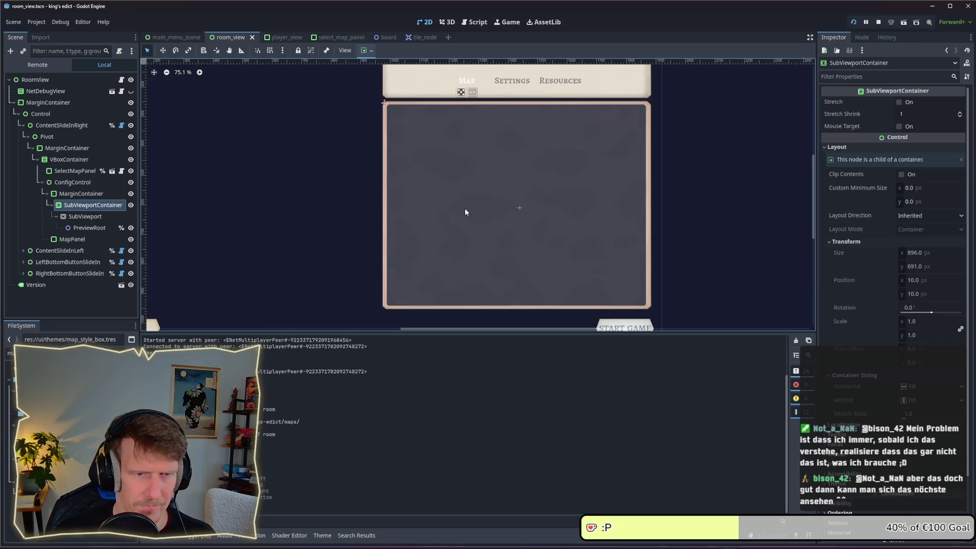
Restart the game, create a multiplayer room to view the hex map preview, then return to the editor.
key("alt+Tab")
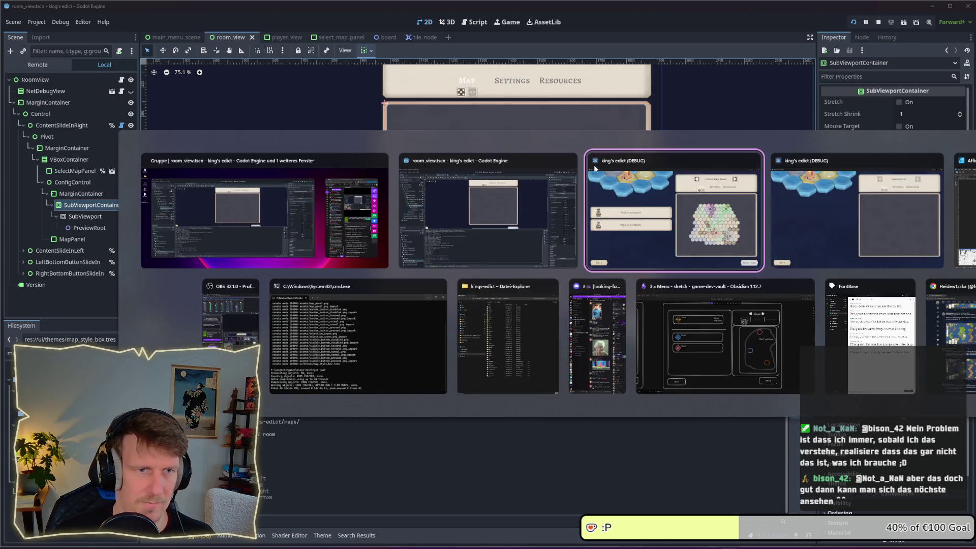
left_click(879, 22)
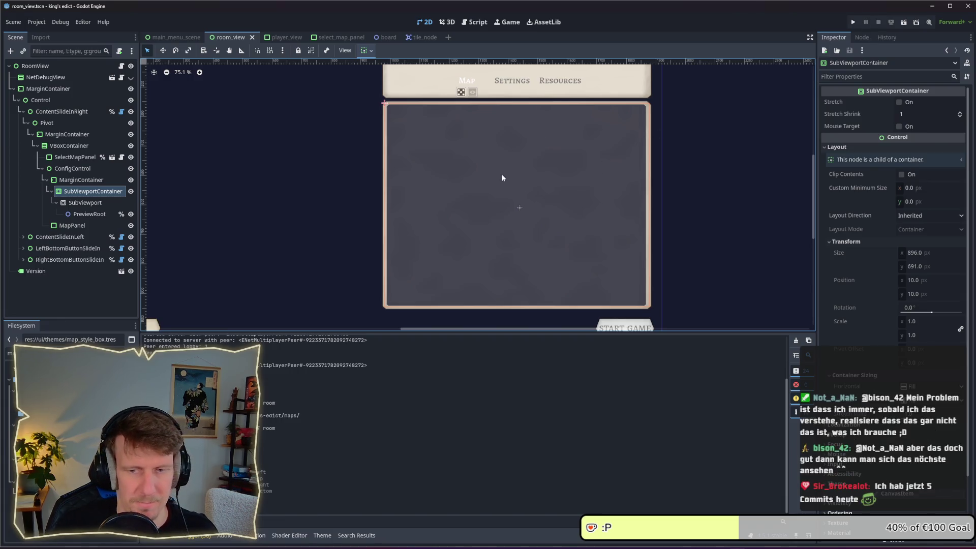
left_click(577, 172)
left_click(854, 22)
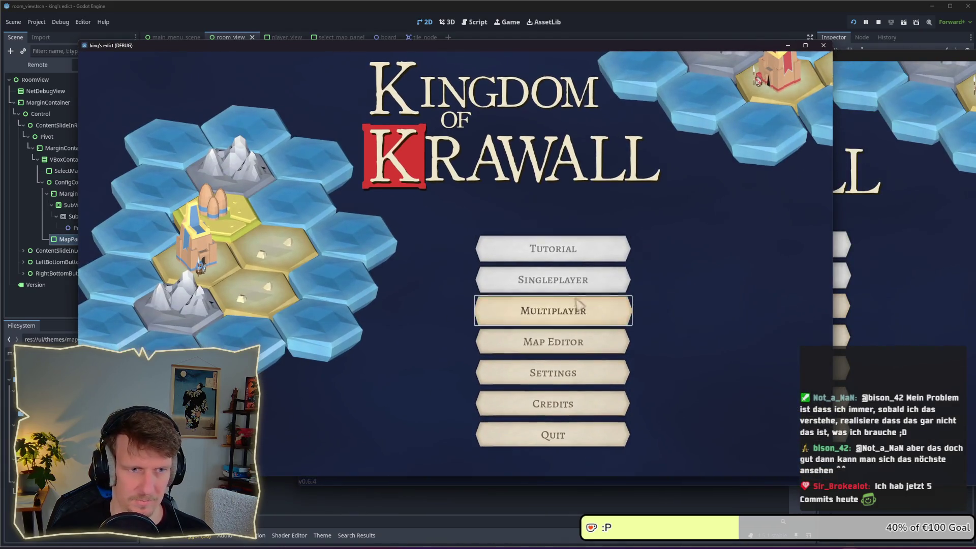
left_click(594, 308)
left_click(763, 451)
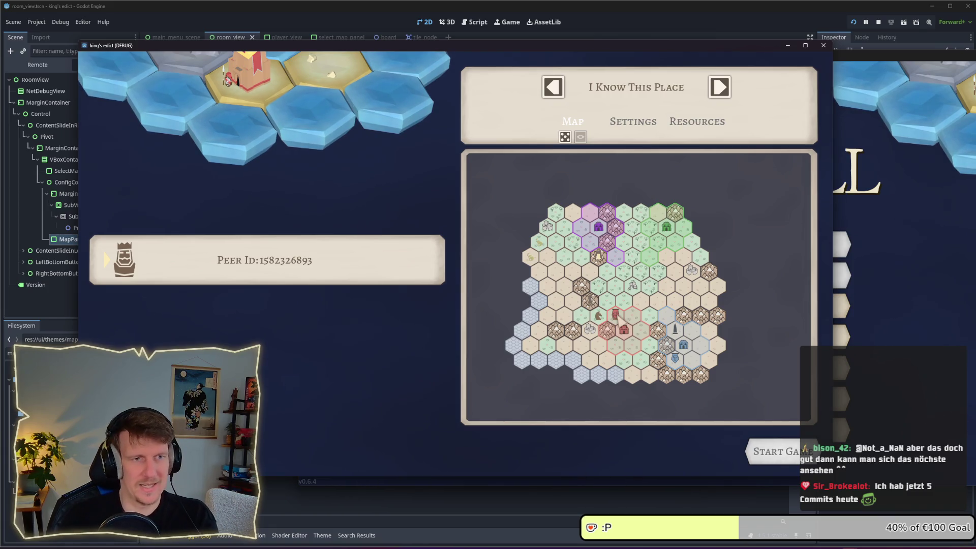
left_click(58, 245)
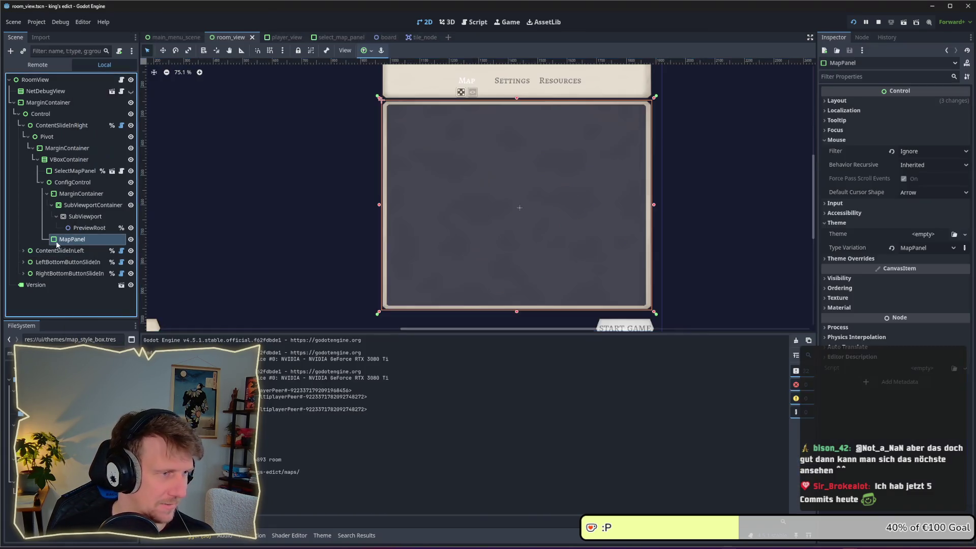
Hide MapPanel and try dragging the hex map preview in the running game.
left_click(131, 240)
key("alt+Tab")
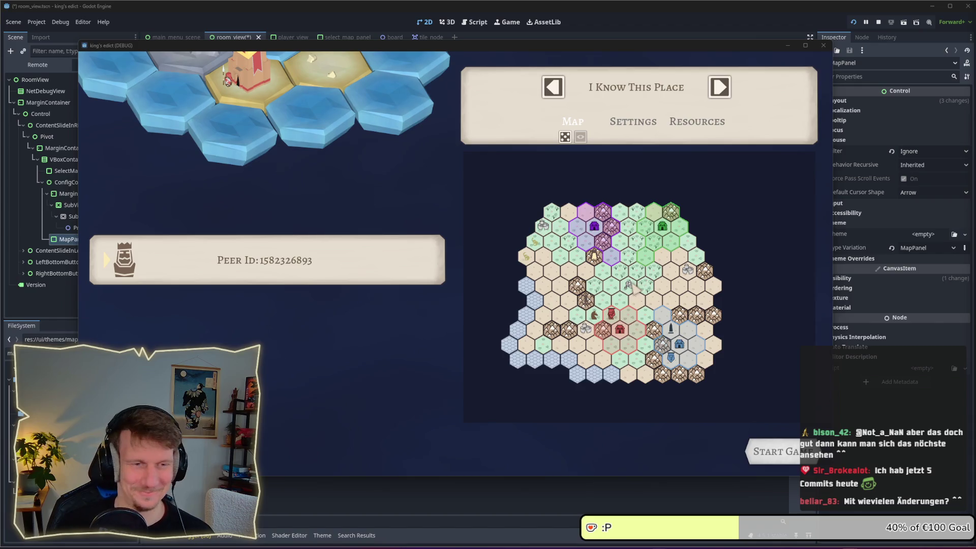
left_click_drag(621, 299, 598, 289)
left_click(79, 209)
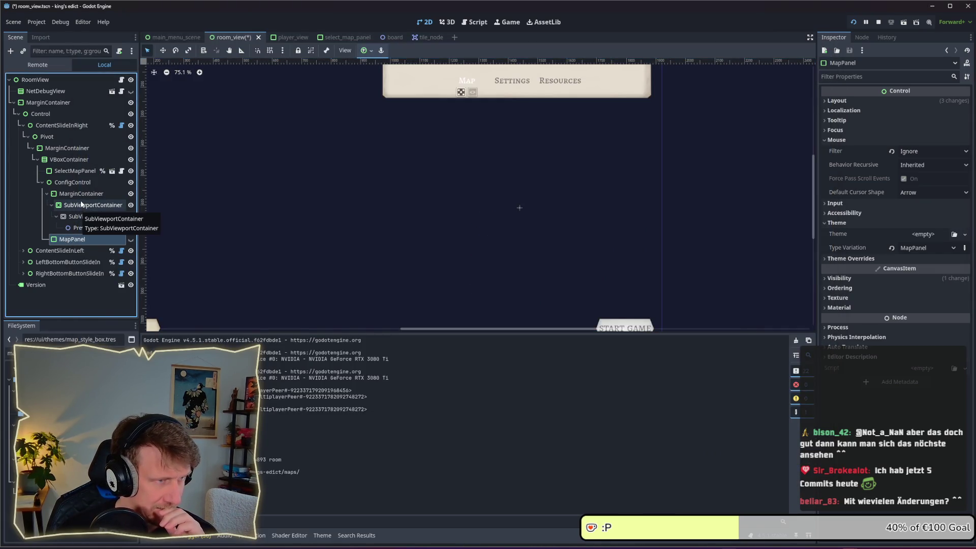
Set the MarginContainer's mouse filter to Ignore and save the scene.
left_click(79, 194)
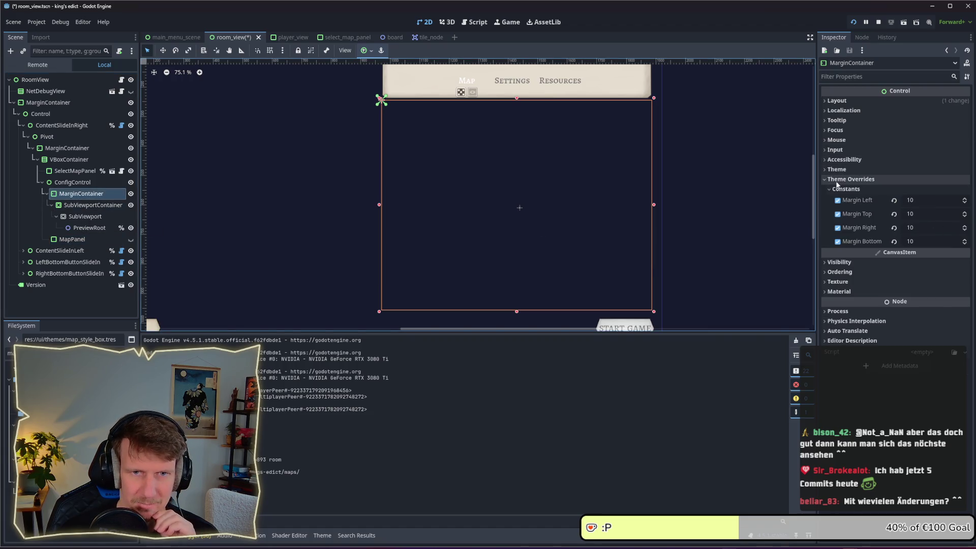
left_click(844, 179)
left_click(837, 140)
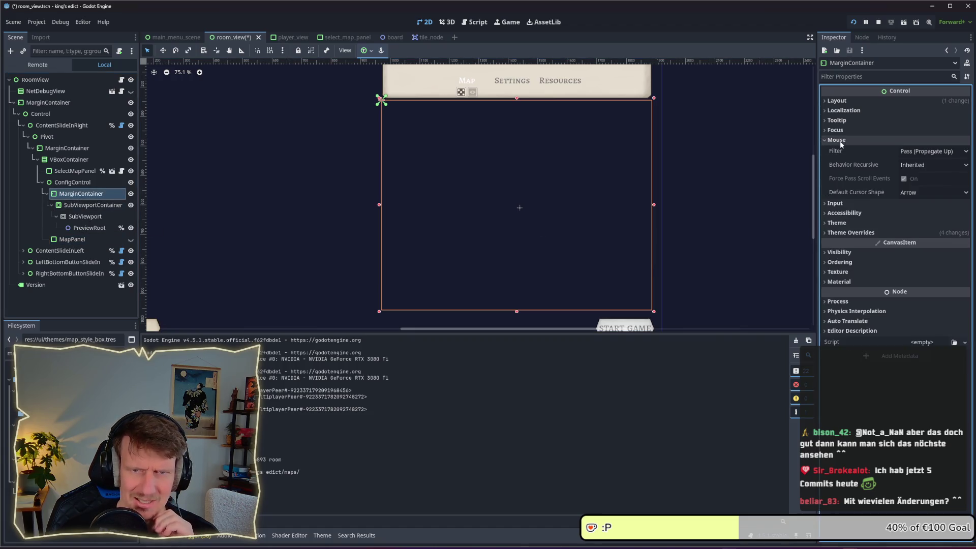
left_click(931, 151)
left_click(923, 185)
key("ctrl+s")
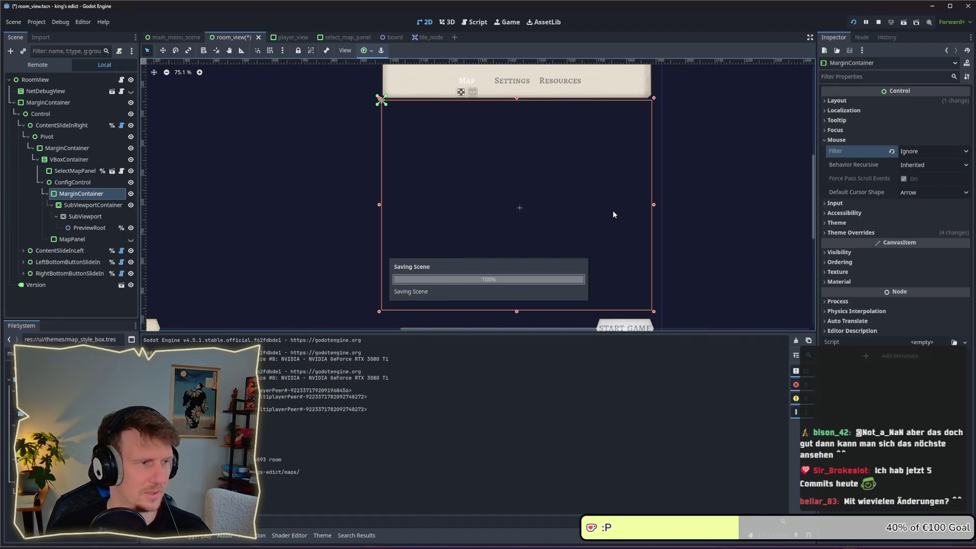
Relaunch the game, open the multiplayer lobby to test the preview, then stop it.
key("F5")
key("alt+Tab")
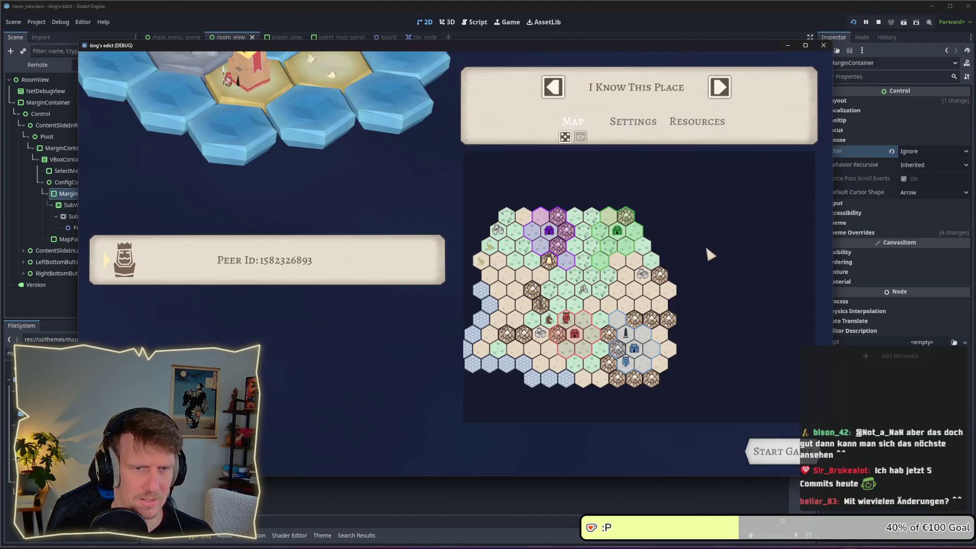
left_click(879, 22)
left_click(854, 21)
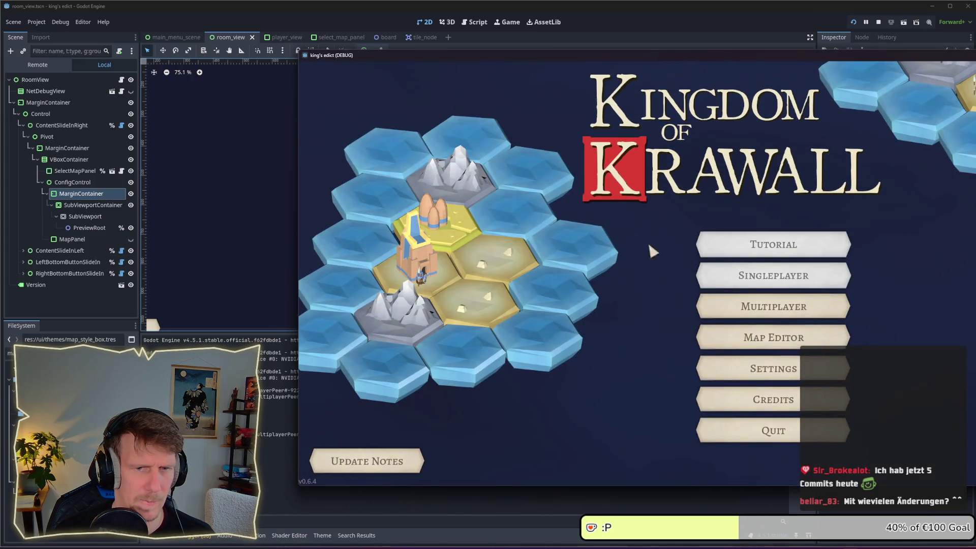
left_click(712, 307)
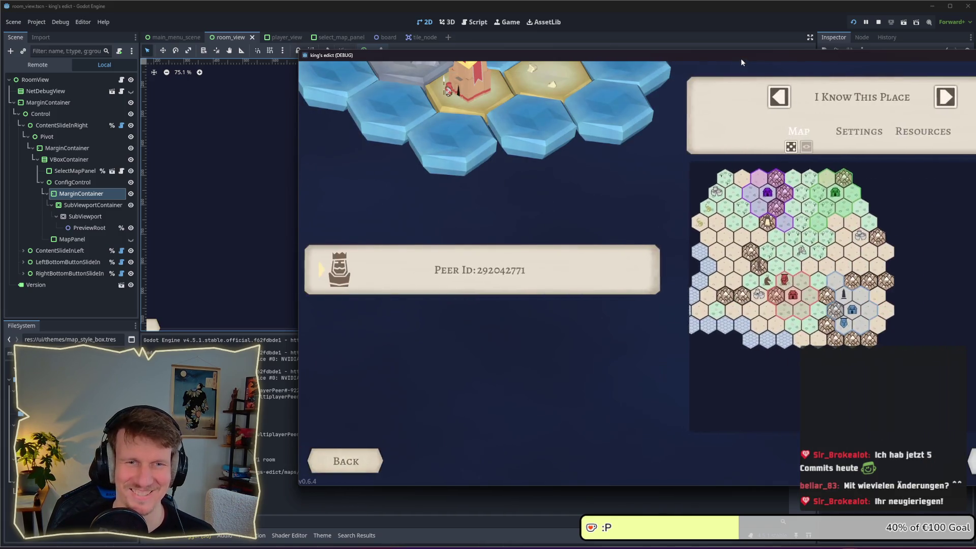
left_click_drag(722, 52, 548, 45)
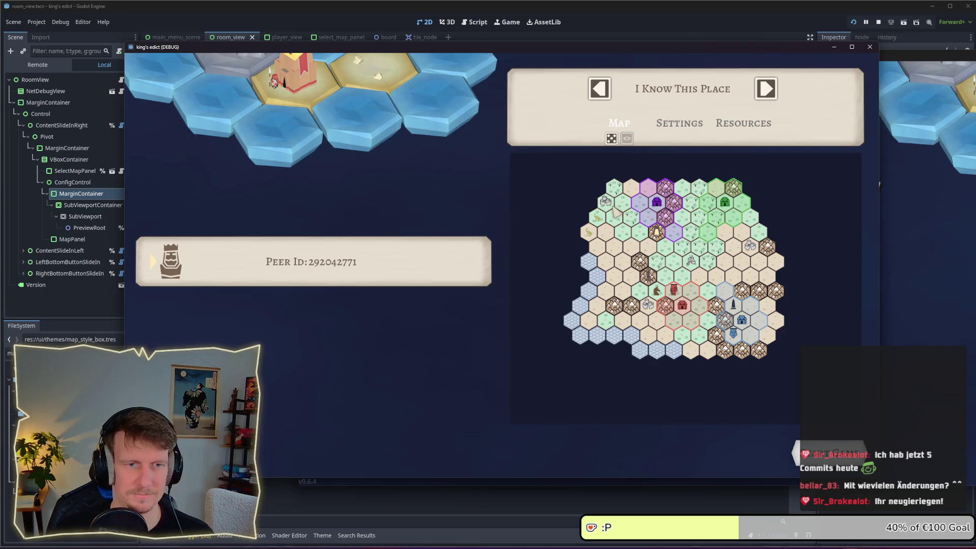
left_click(879, 22)
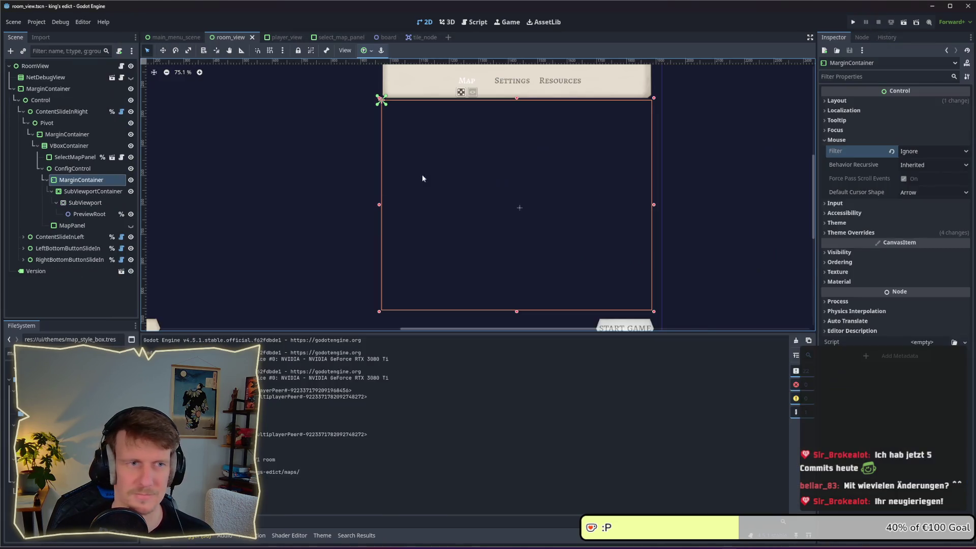
Save, then review MapPanel's mouse filter options and the PreviewRoot node.
key("ctrl+s")
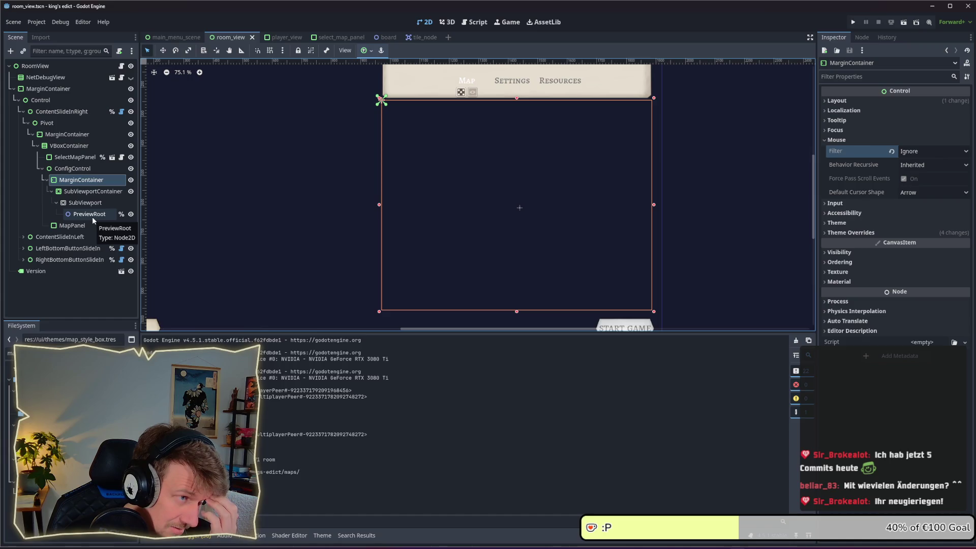
left_click(72, 226)
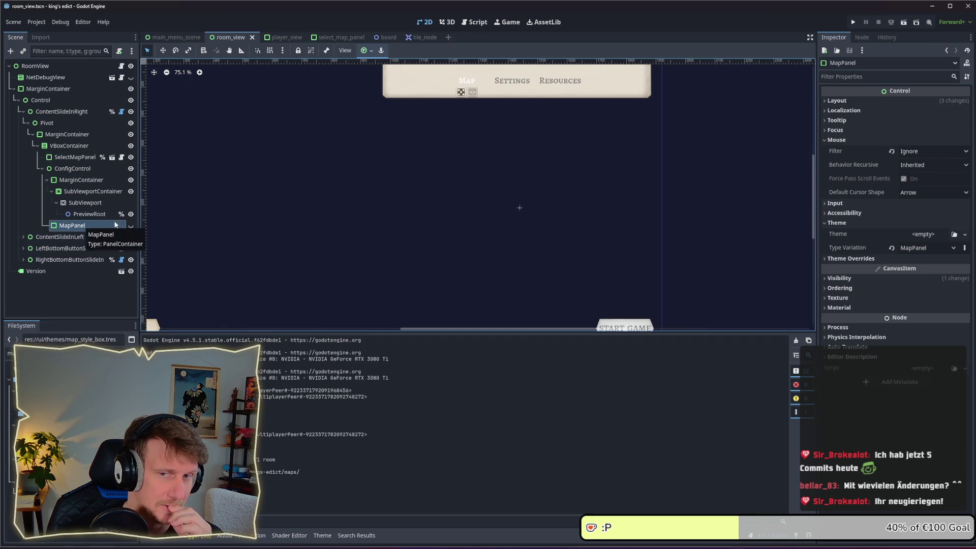
left_click(930, 151)
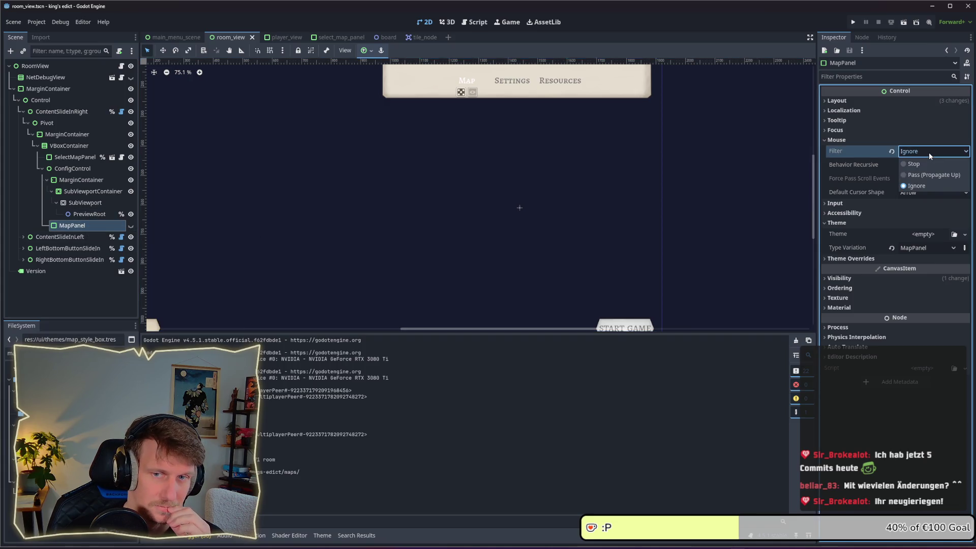
left_click(929, 152)
left_click(89, 208)
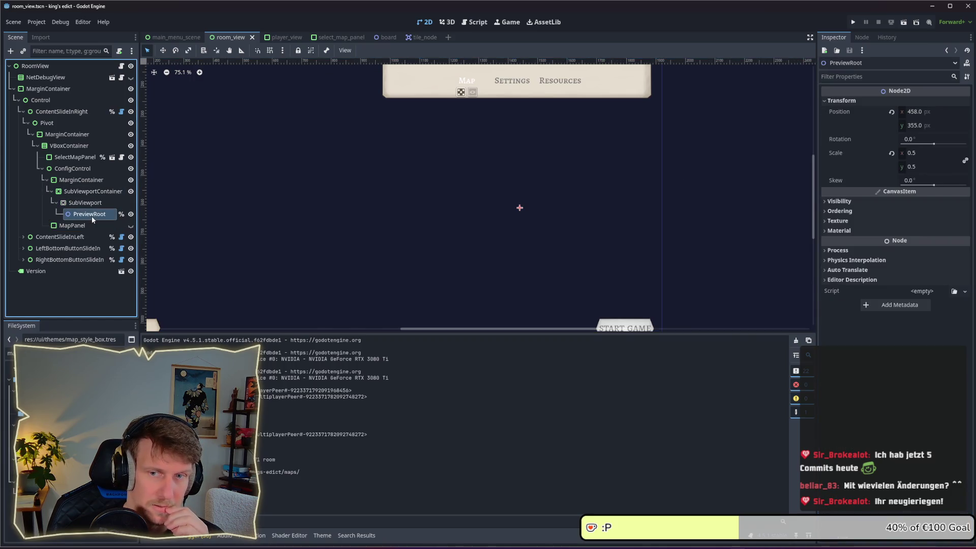
Set the SubViewportContainer's mouse filter to Ignore.
left_click(92, 192)
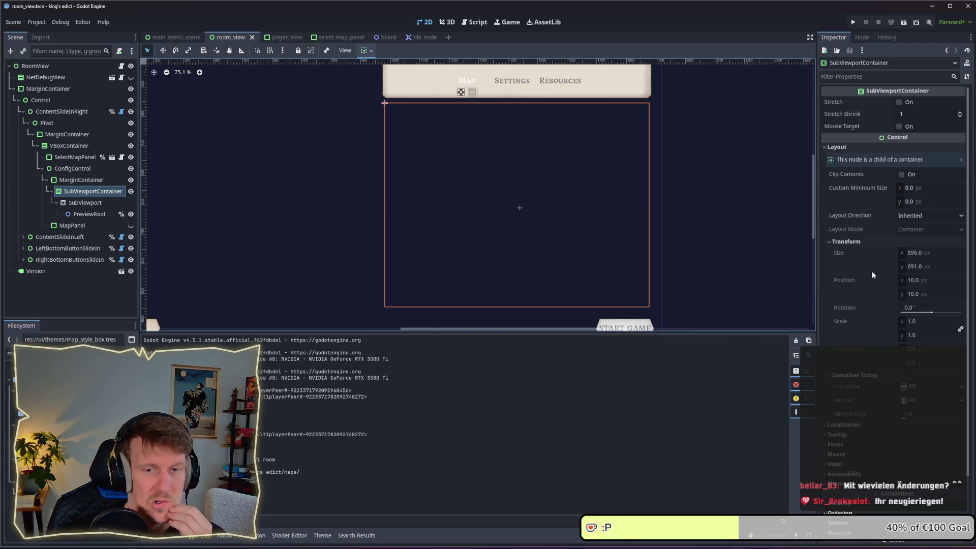
left_click(843, 243)
left_click(844, 254)
left_click(836, 292)
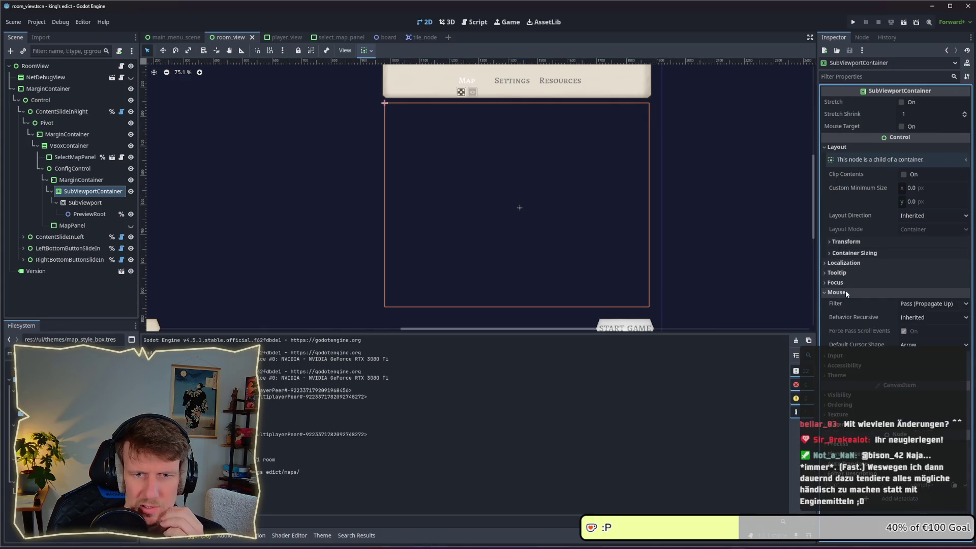
left_click(919, 305)
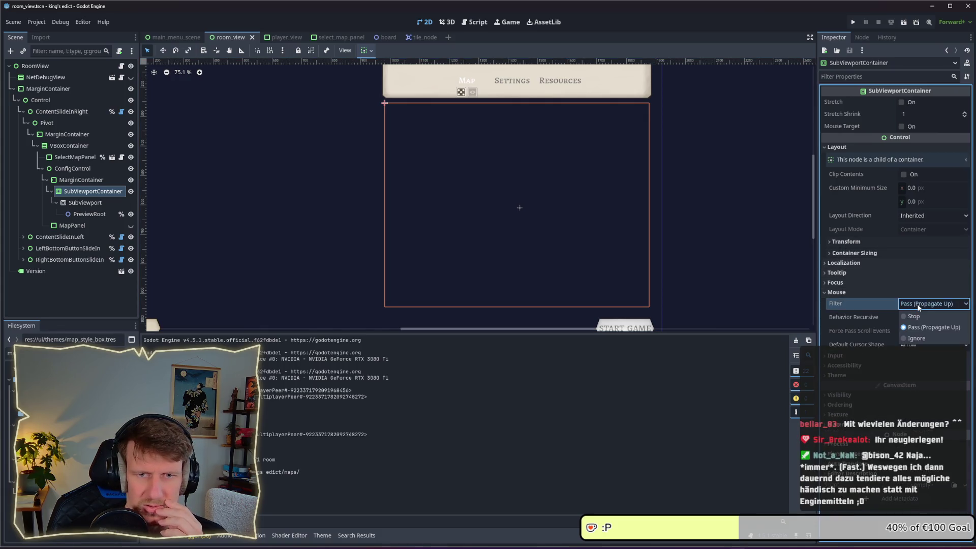
left_click(917, 338)
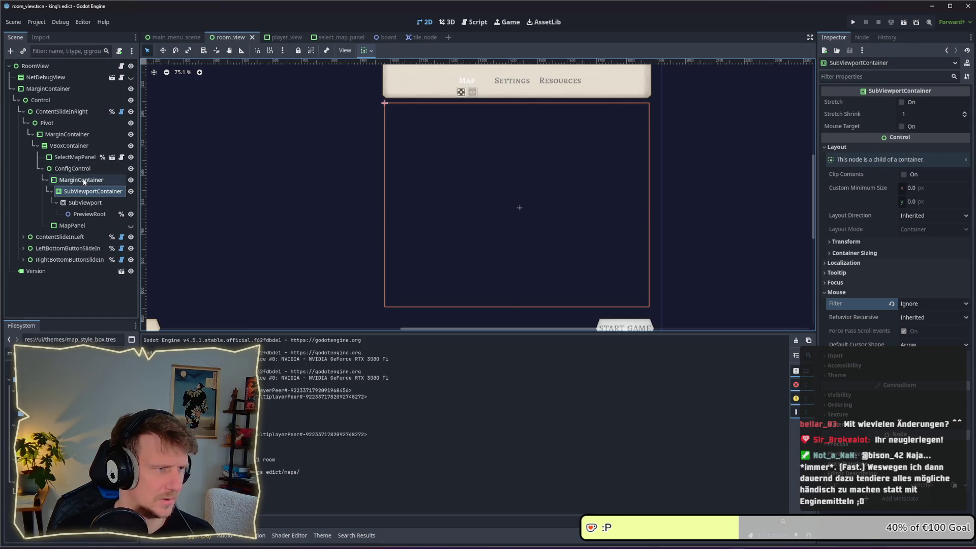
Inspect the mouse settings of ConfigControl, SelectMapPanel and VBoxContainer.
left_click(71, 168)
left_click(77, 157)
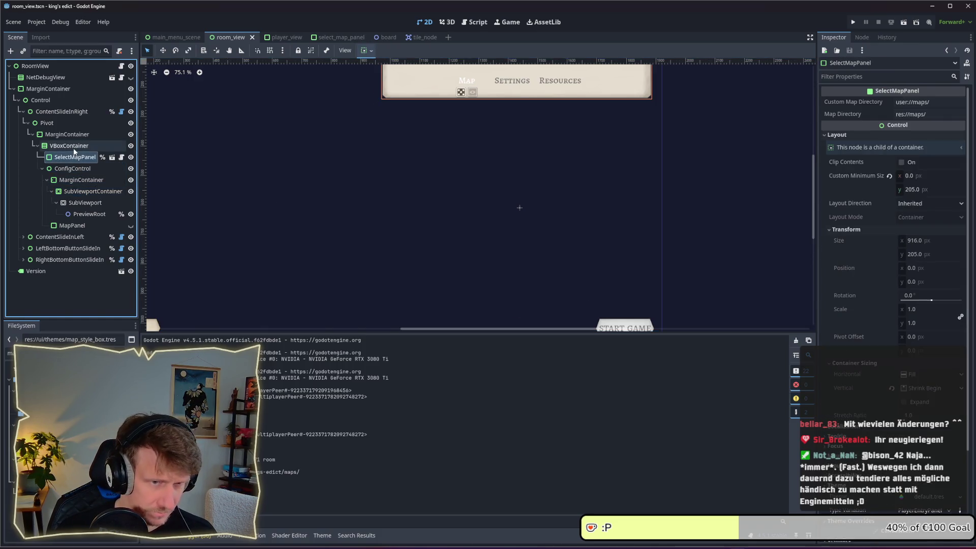
left_click(71, 146)
left_click(864, 160)
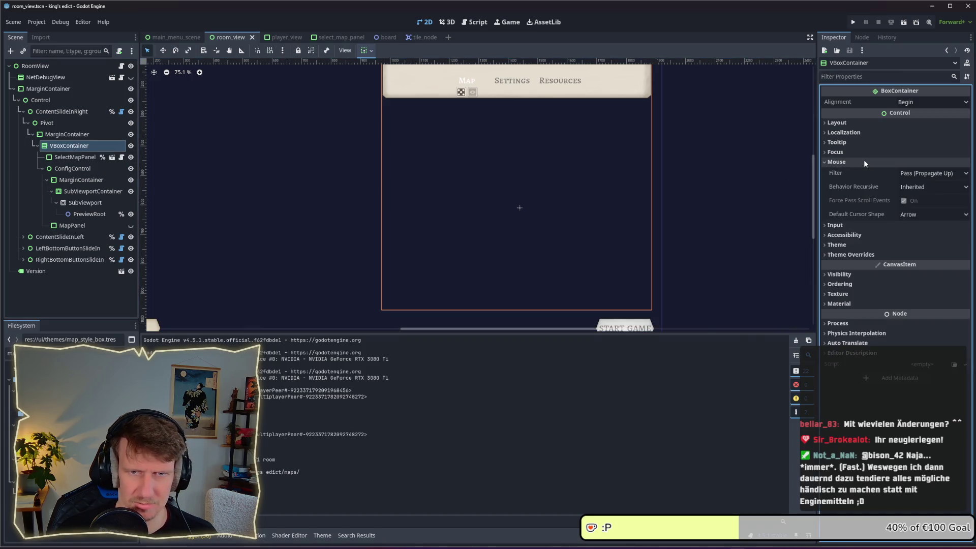
left_click(865, 161)
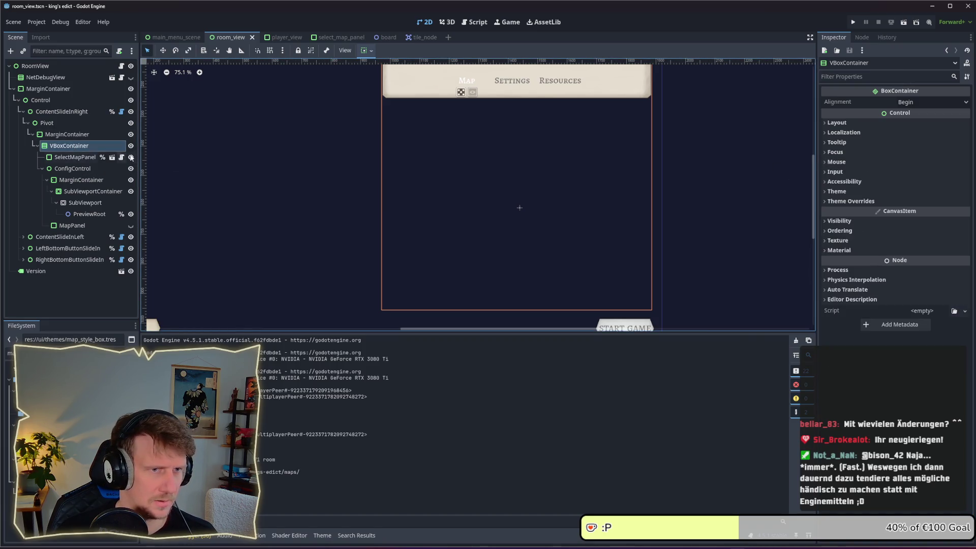
left_click(856, 22)
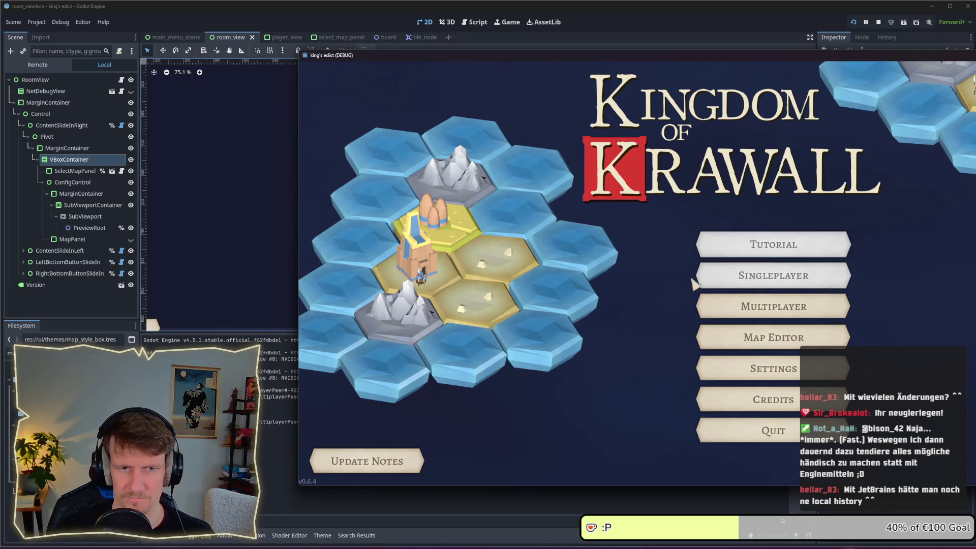
left_click(742, 305)
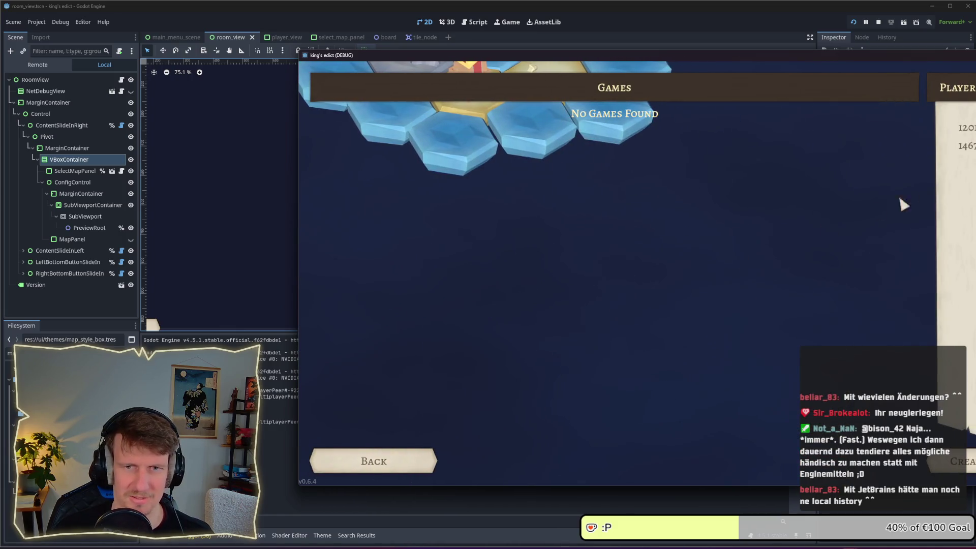
left_click(953, 464)
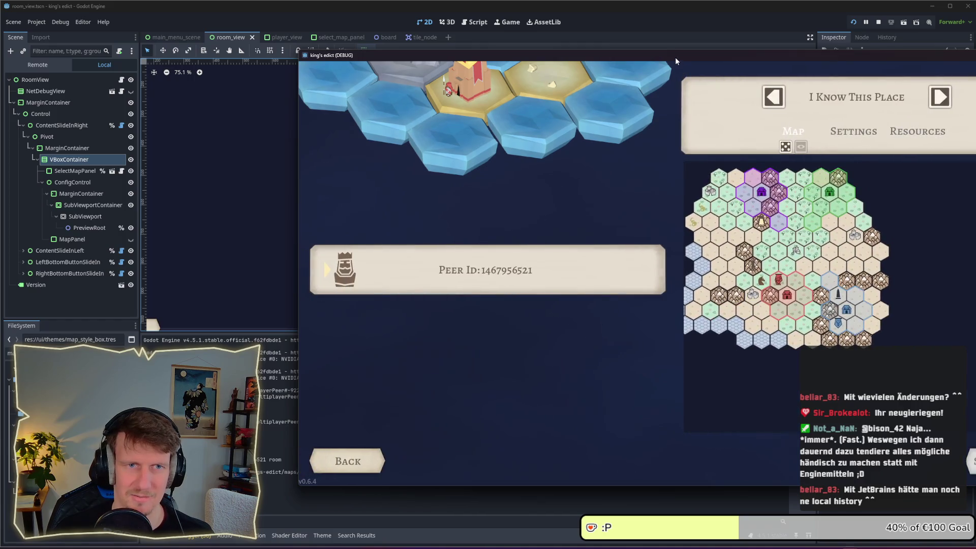
left_click_drag(676, 58, 509, 54)
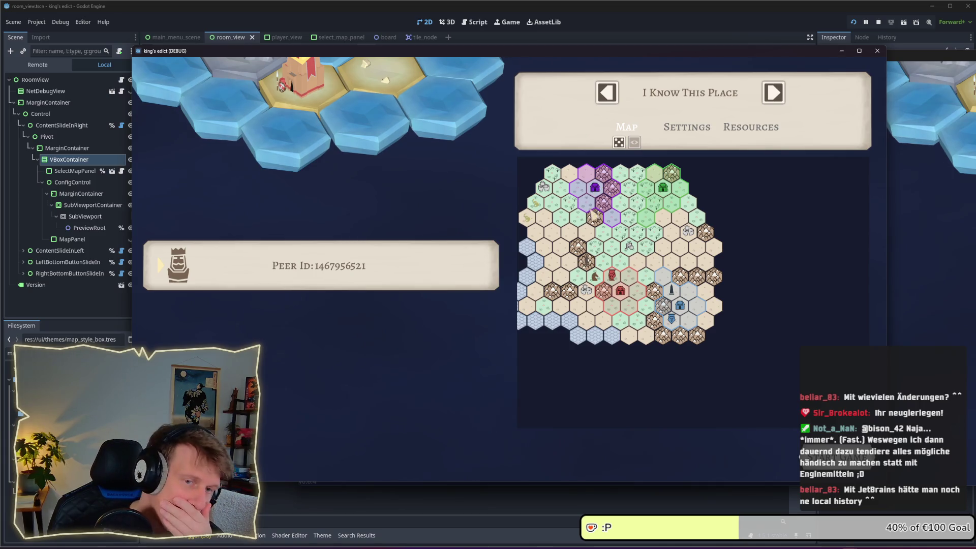
left_click(878, 21)
left_click(73, 157)
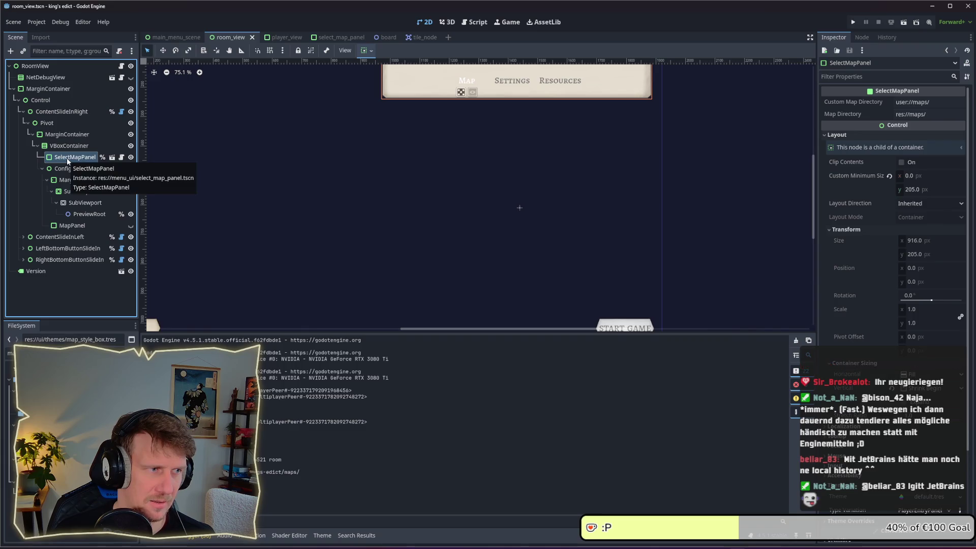
Set the SubViewportContainer's mouse filter to Pass (Propagate Up).
left_click(66, 168)
left_click(67, 146)
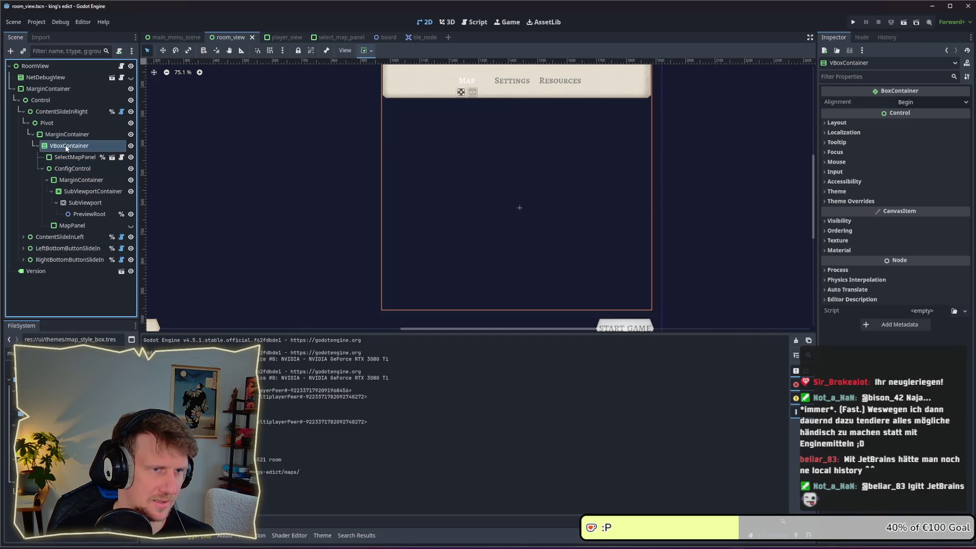
left_click(68, 168)
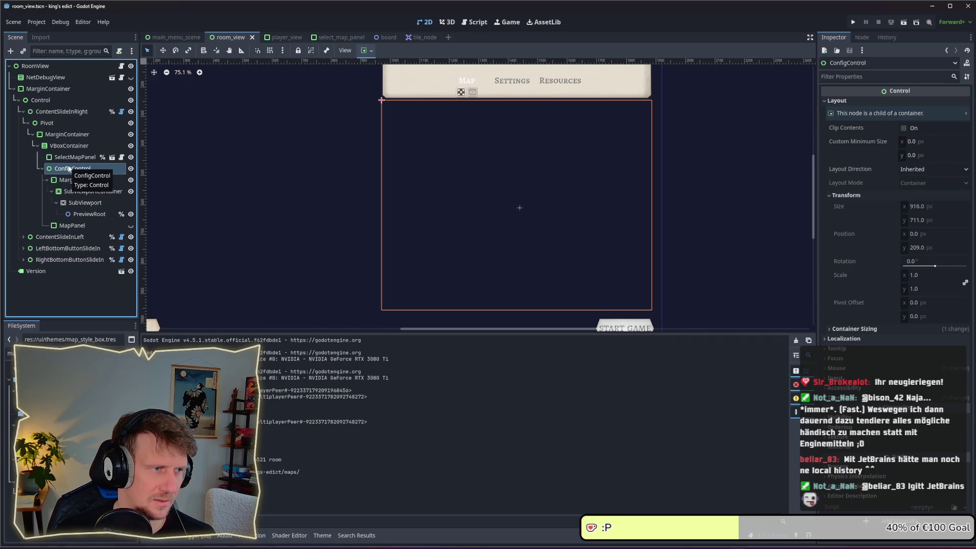
left_click(73, 180)
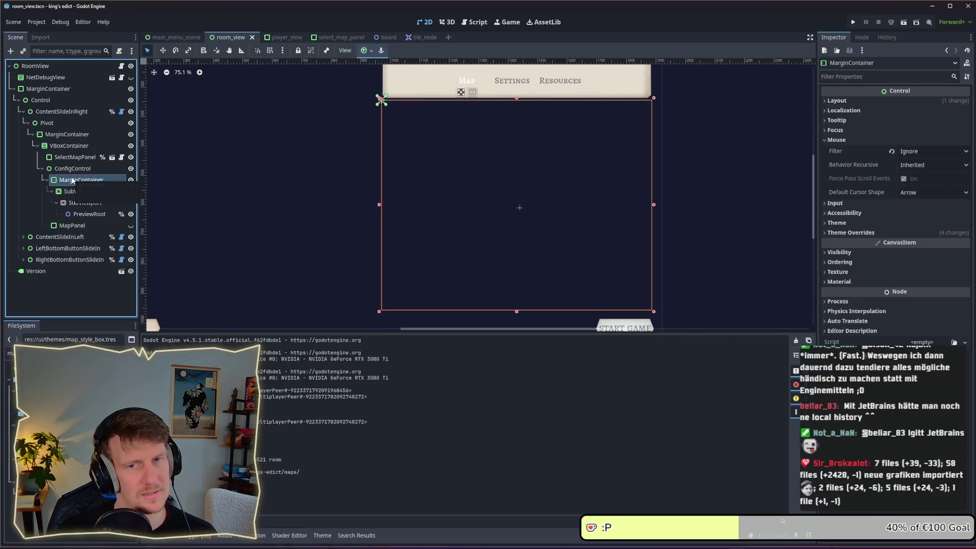
left_click(75, 191)
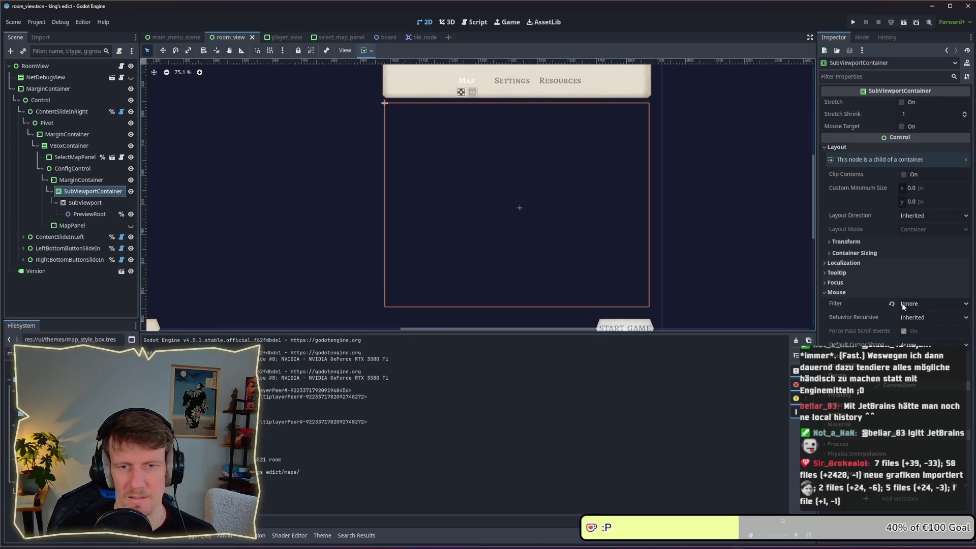
left_click(926, 304)
left_click(920, 324)
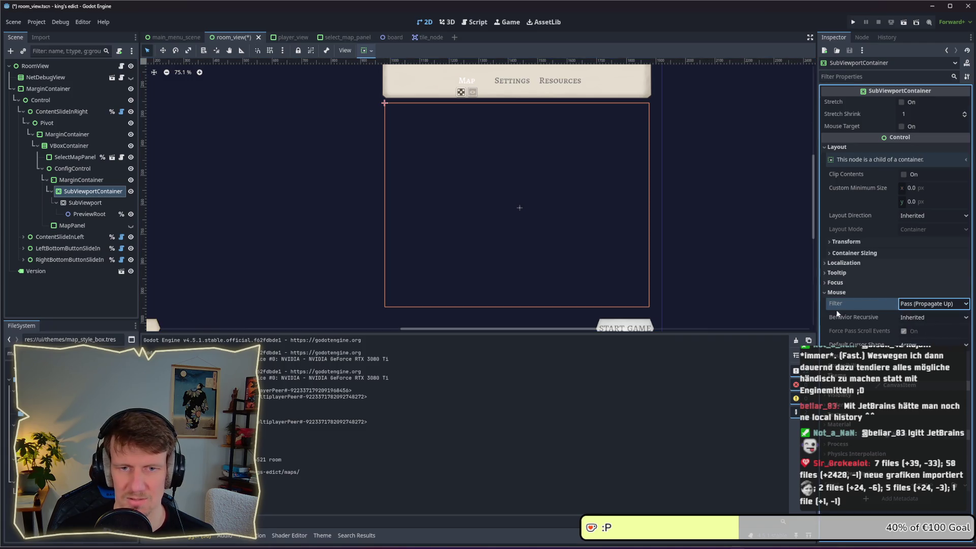
Move SubViewportContainer directly under ConfigControl and launch the game with F5.
left_click(107, 225)
left_click(91, 182)
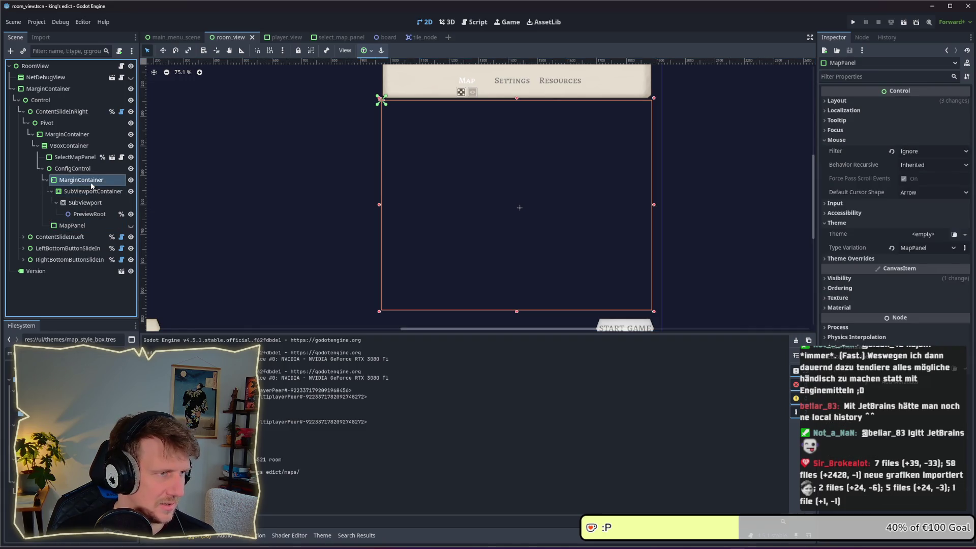
mouse_move(84, 202)
left_mouse_down()
mouse_move(70, 179)
mouse_move(88, 203)
mouse_move(81, 211)
mouse_move(69, 180)
left_mouse_up()
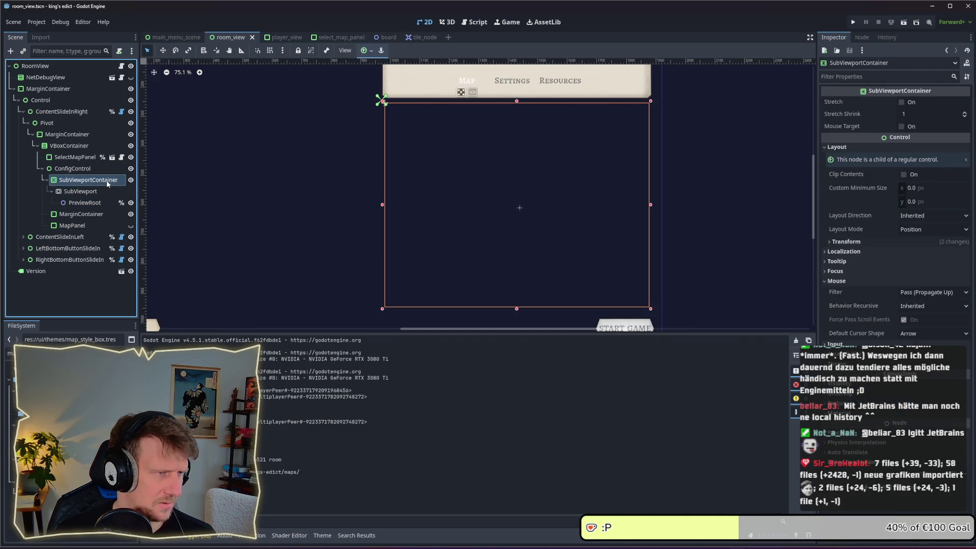
key("F5")
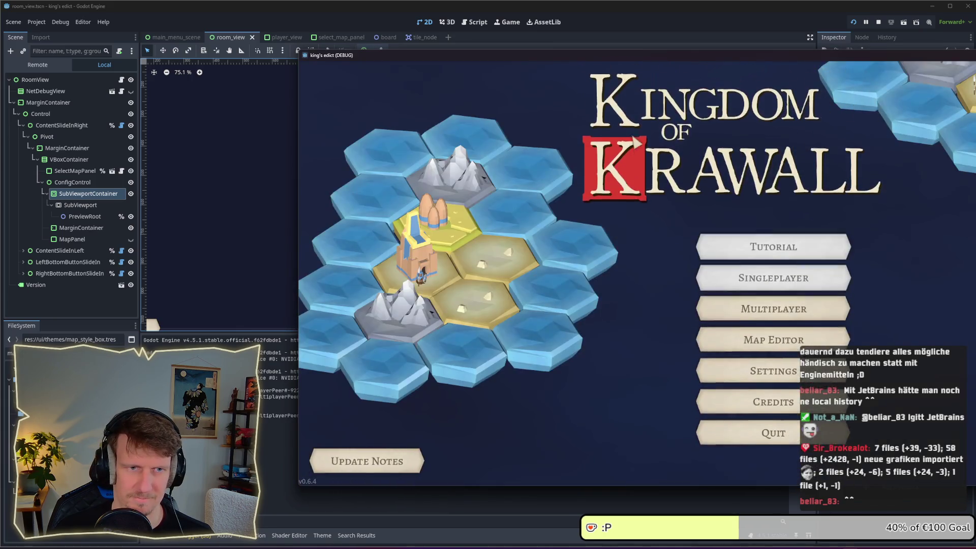
Open the game's multiplayer map setup to check the preview, then stop the game.
left_click_drag(660, 53, 499, 51)
left_click(612, 304)
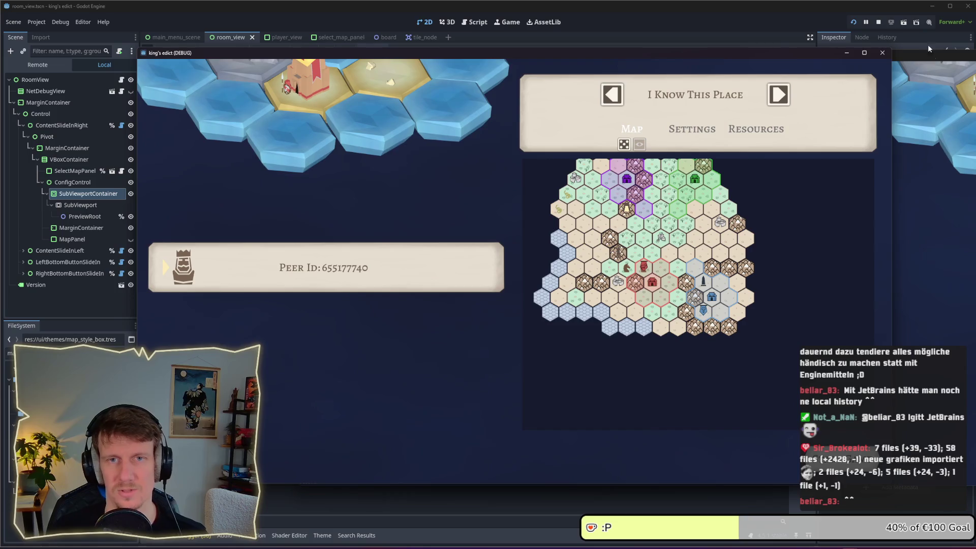
left_click(878, 22)
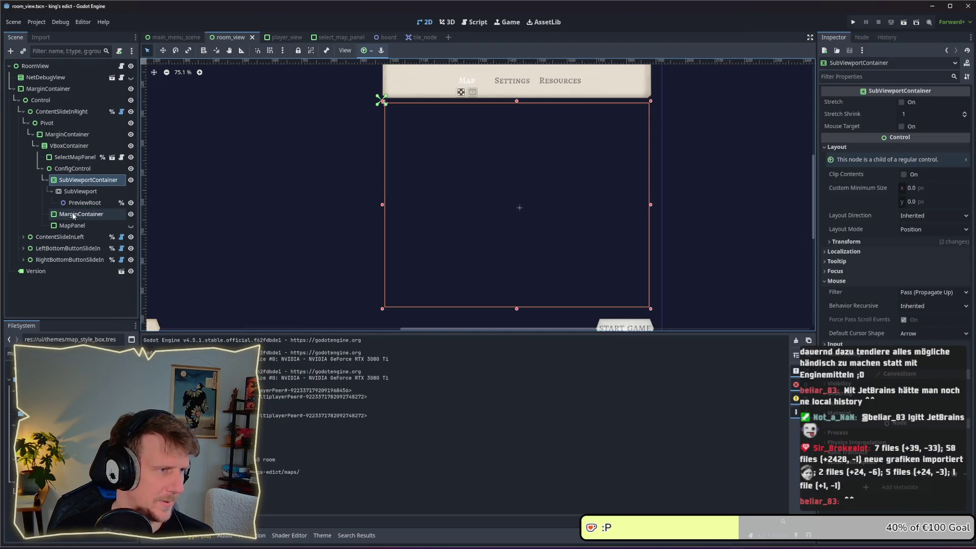
Move PreviewRoot directly under ConfigControl, save, and check the map setup screen in a test run.
mouse_move(74, 204)
left_mouse_down()
mouse_move(64, 167)
mouse_move(68, 181)
left_mouse_up()
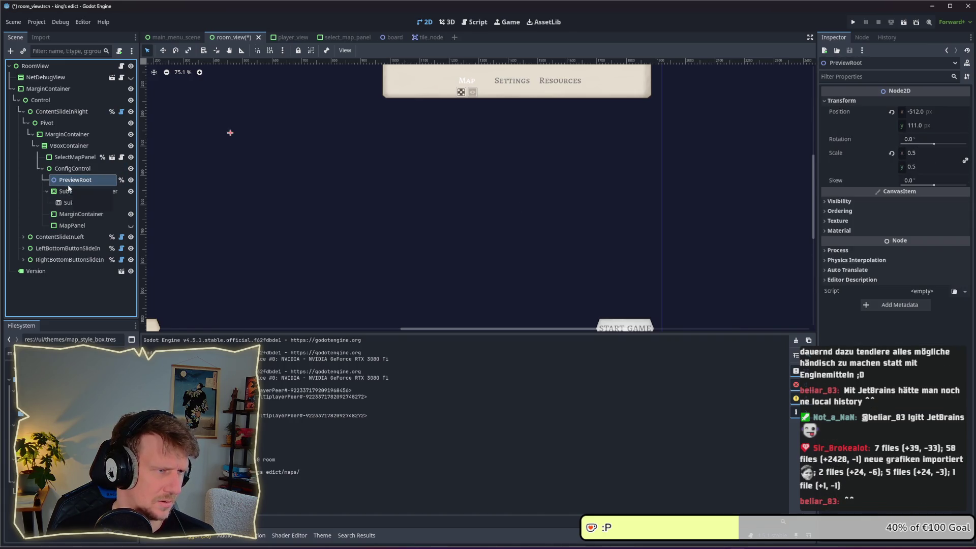
key("ctrl+s")
left_click(854, 23)
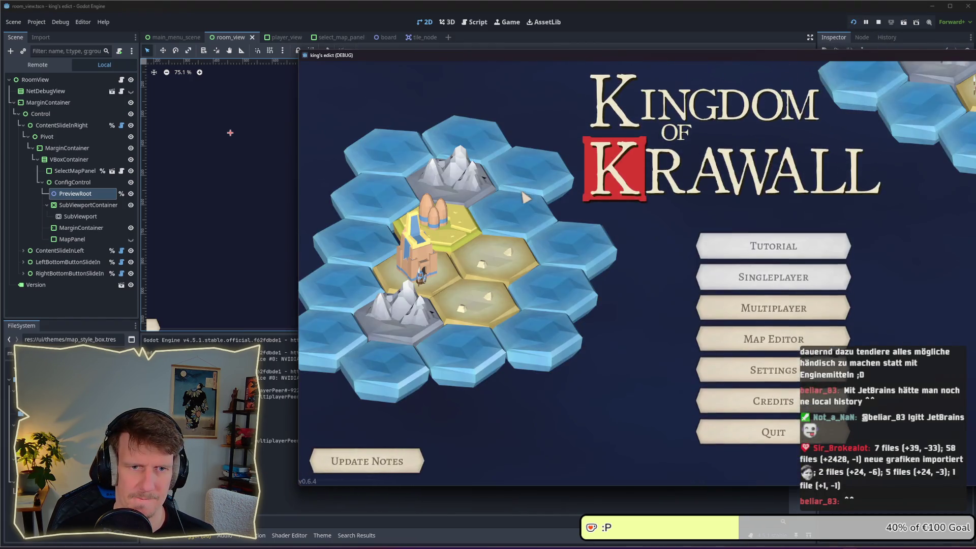
left_click(772, 318)
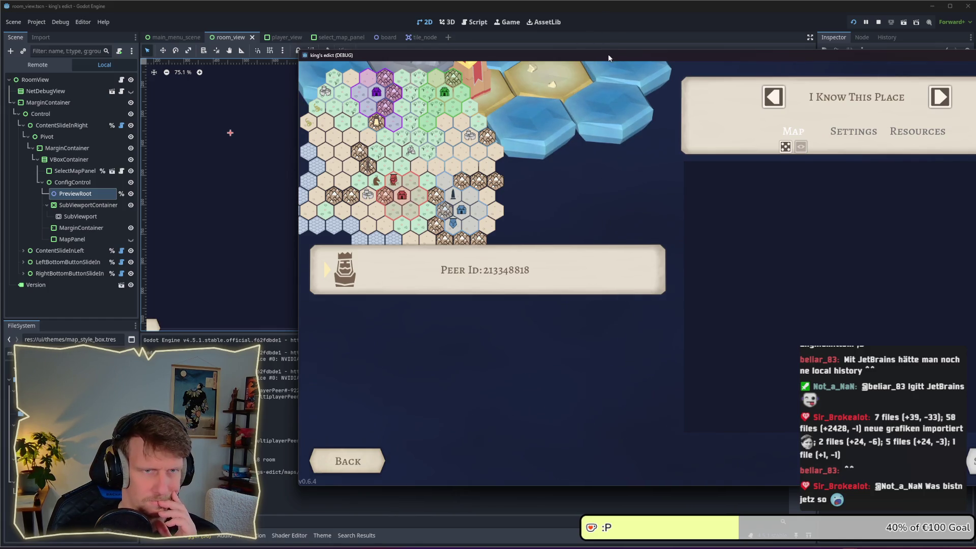
left_click(879, 23)
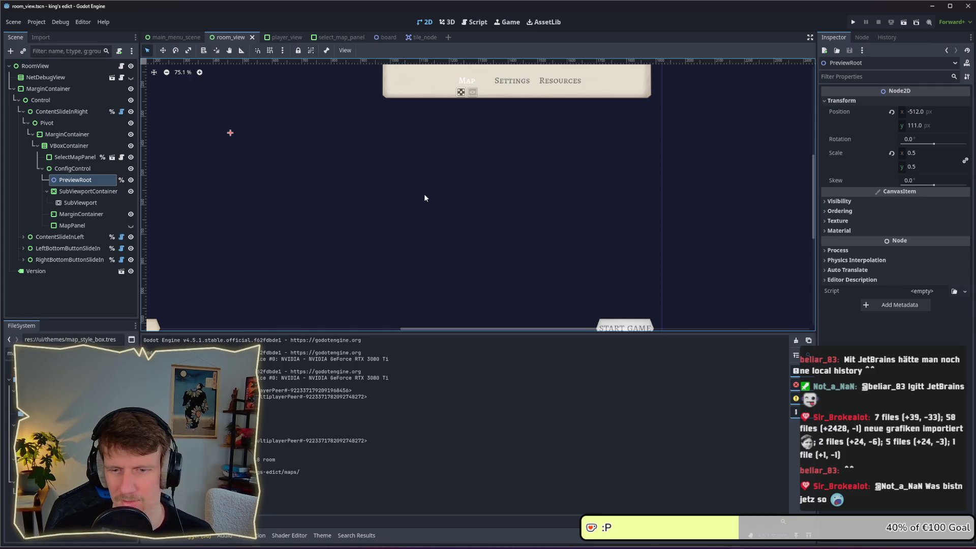
Put PreviewRoot back inside the SubViewport, save, and open the game's map setup screen.
left_click_drag(75, 180, 77, 201)
key("ctrl+s")
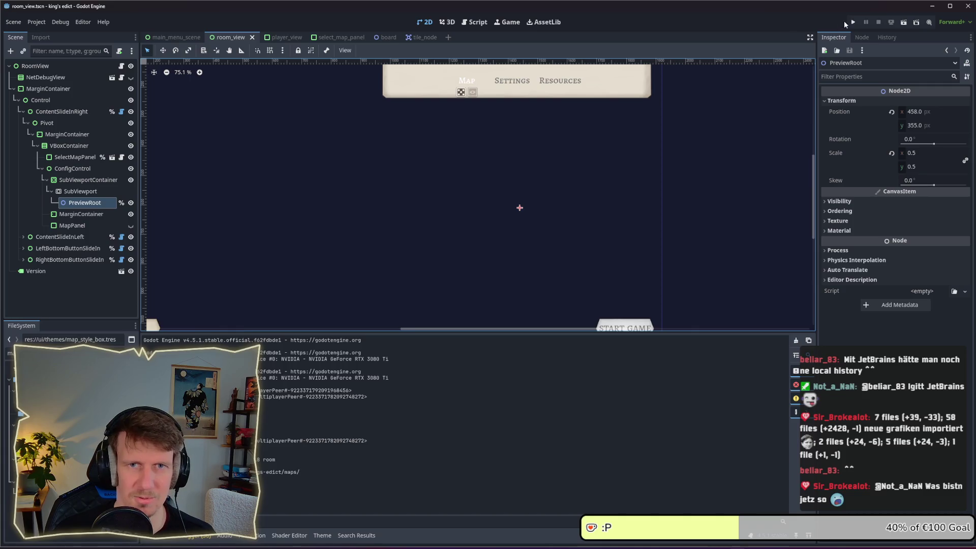
left_click(853, 22)
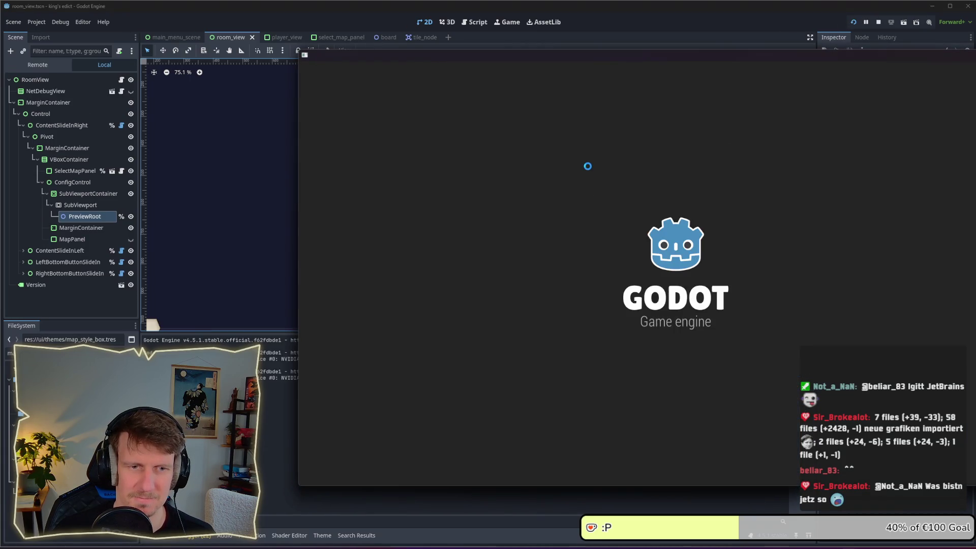
left_click(742, 304)
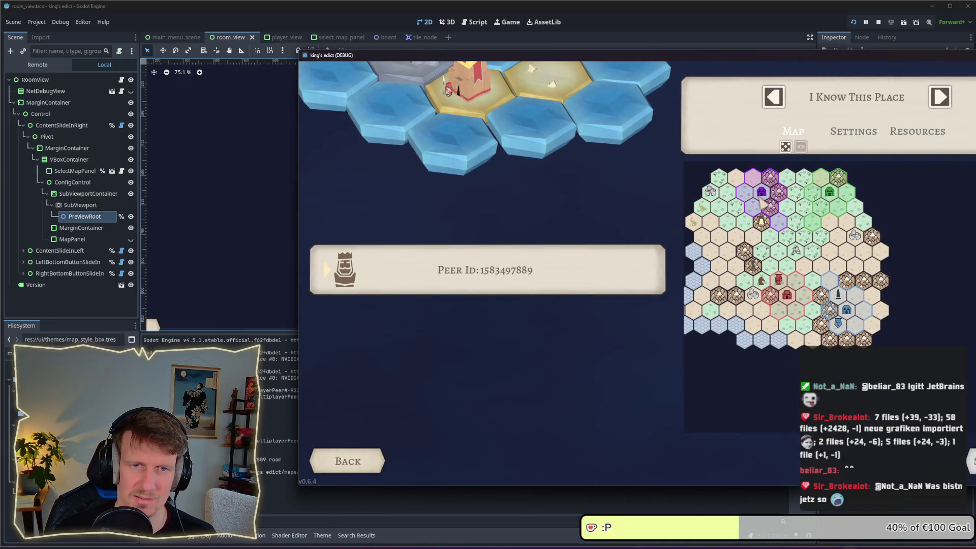
Cycle the previews through Sacred Mountain, Stone Island, Direct Conflict and No Islands, then stop.
left_click(952, 96)
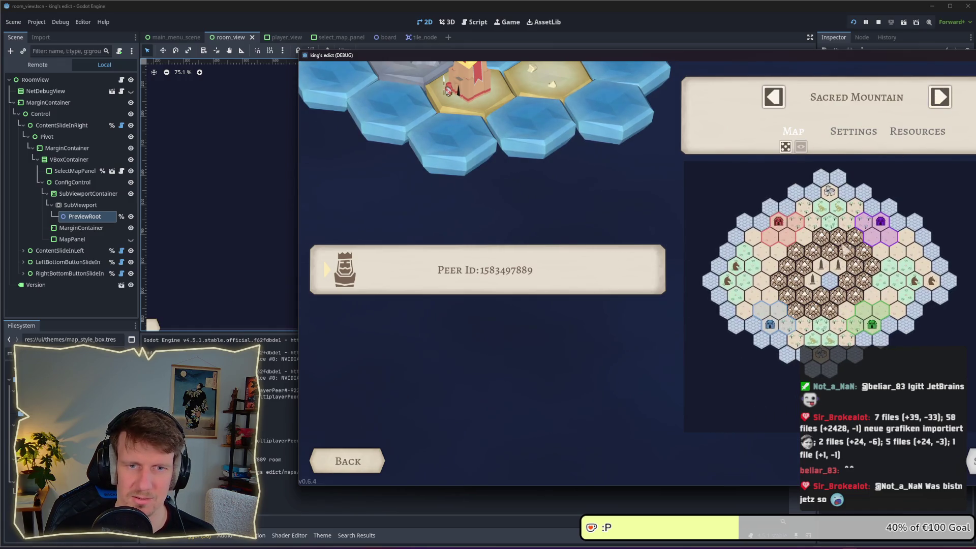
left_click(940, 96)
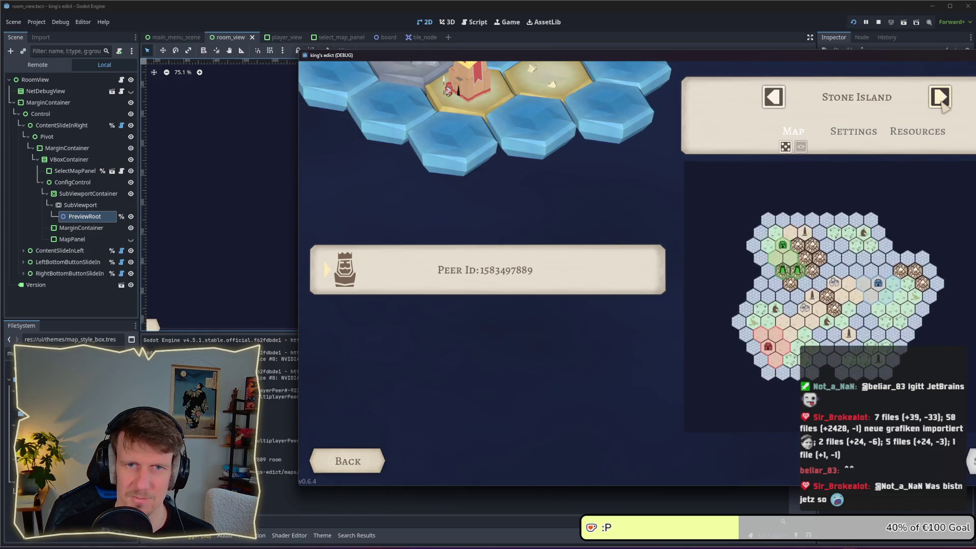
left_click(940, 97)
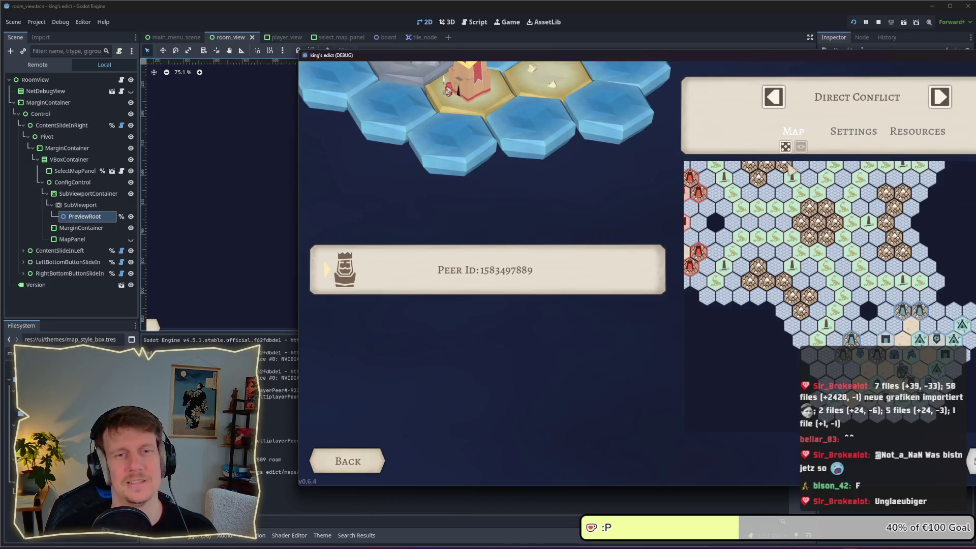
left_click(786, 146)
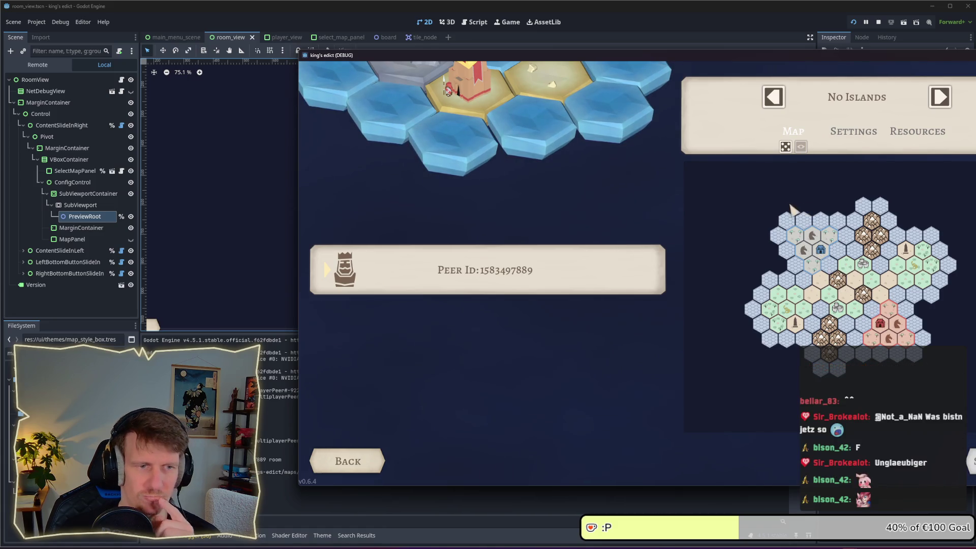
left_click(879, 22)
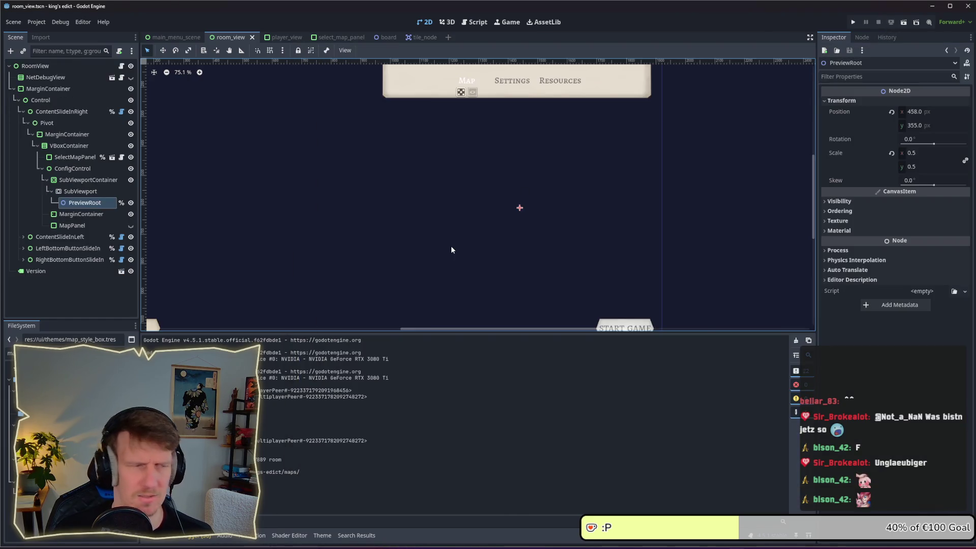
Nest SubViewportContainer back inside MarginContainer, unhide MapPanel, then save room_view and run the game.
left_click(94, 214)
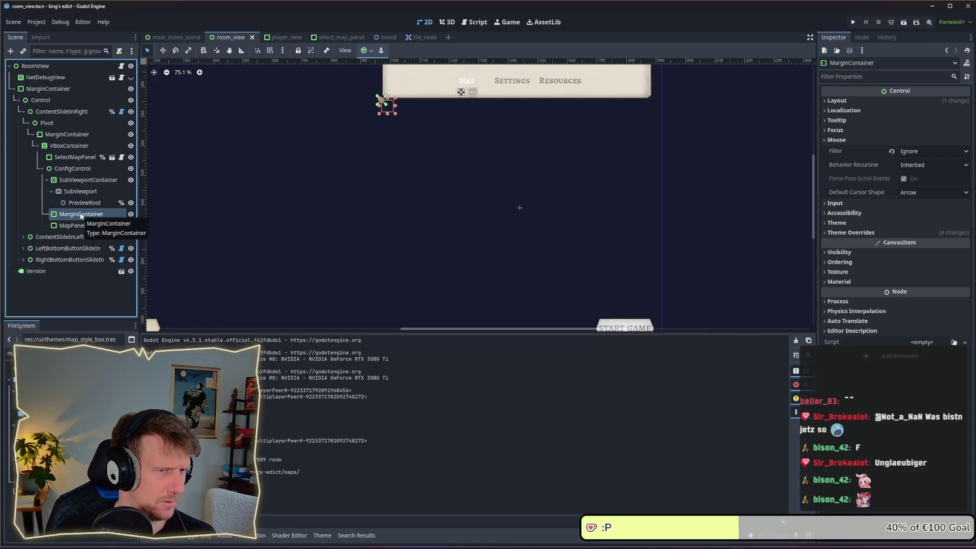
left_click(76, 180)
left_click_drag(81, 214, 76, 180)
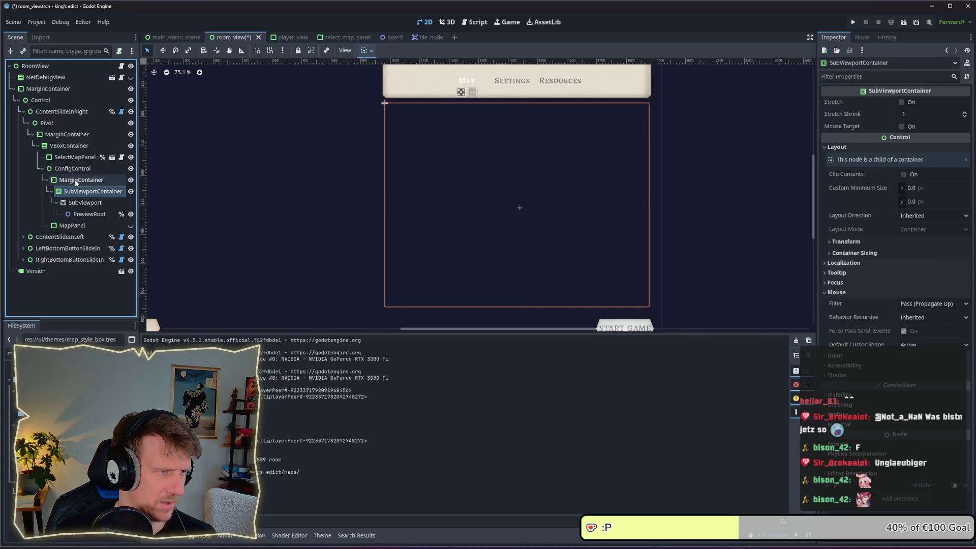
left_click(131, 226)
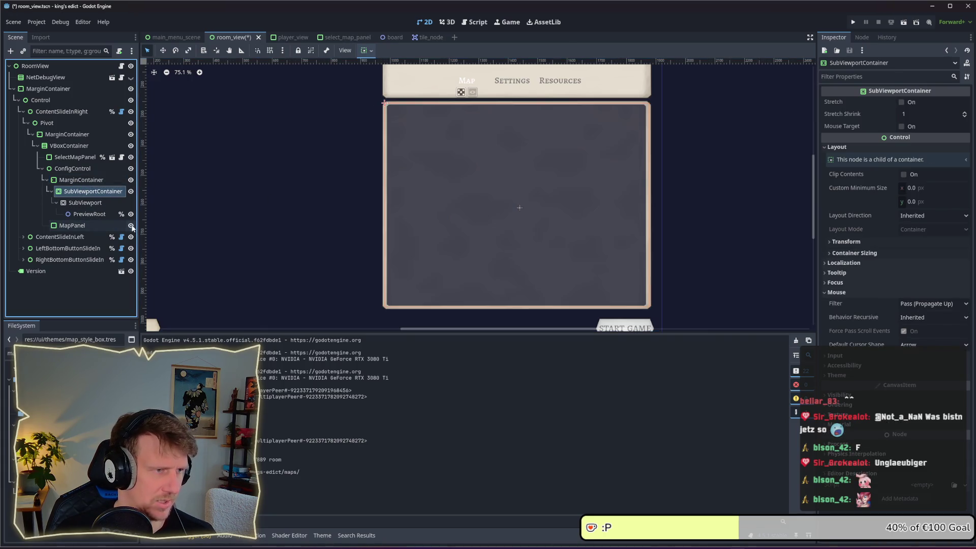
key("F5")
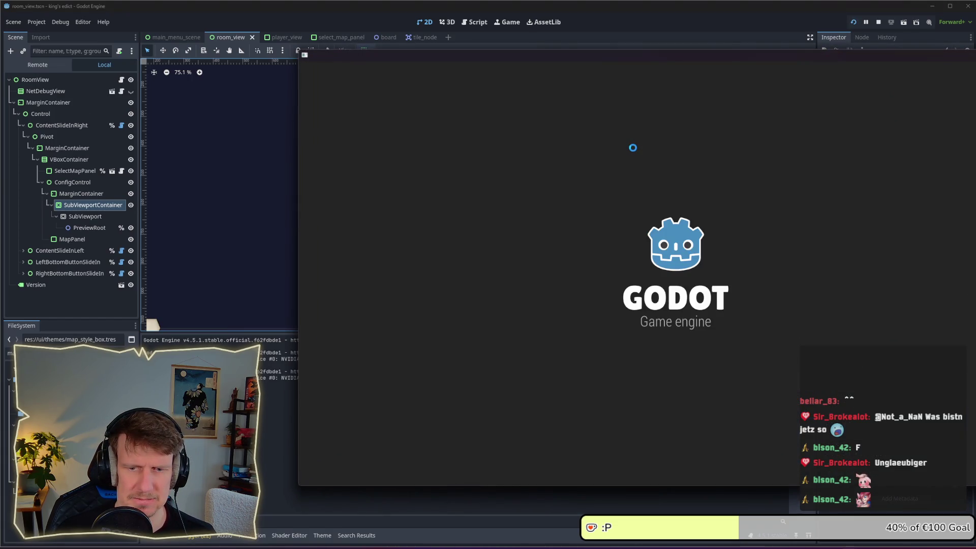
Open Multiplayer in the running game, confirm the map preview sits inside its panel, then stop the game.
left_click(758, 298)
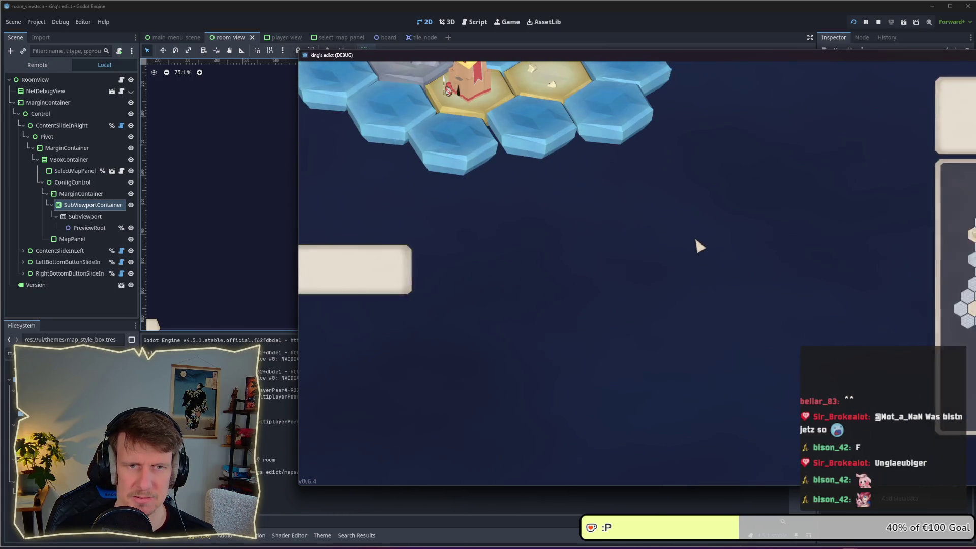
left_click_drag(646, 60, 445, 52)
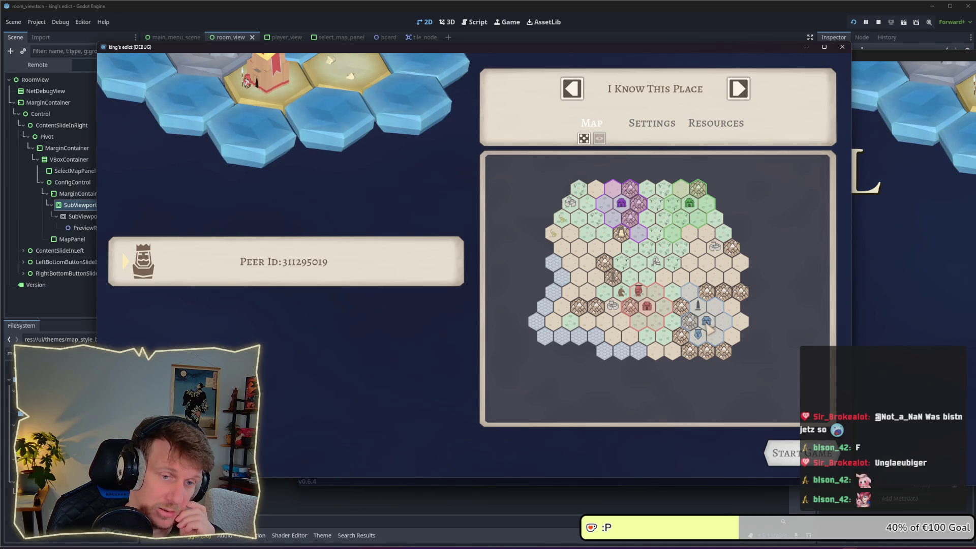
left_click(877, 23)
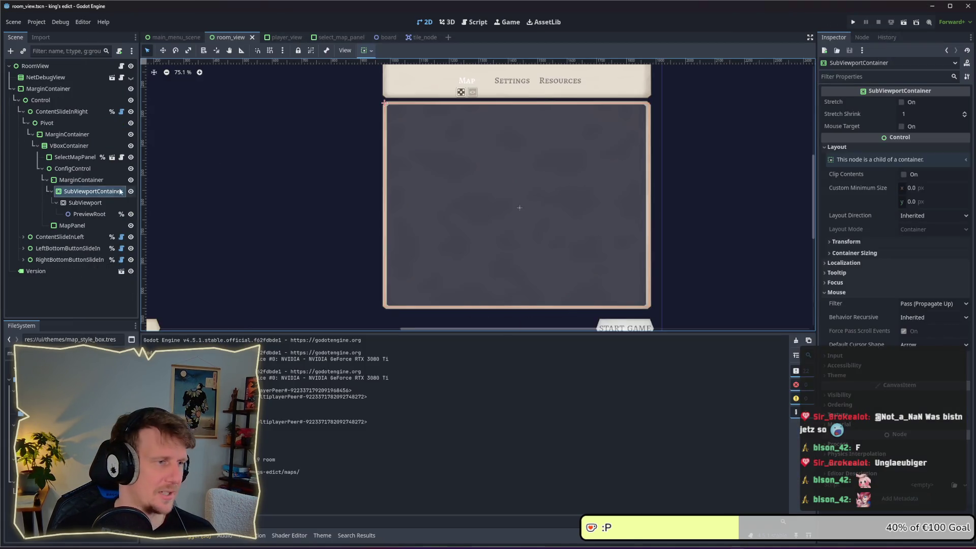
Move PreviewRoot in the Scene tree to sit directly under ConfigControl, above MarginContainer.
left_click(84, 214)
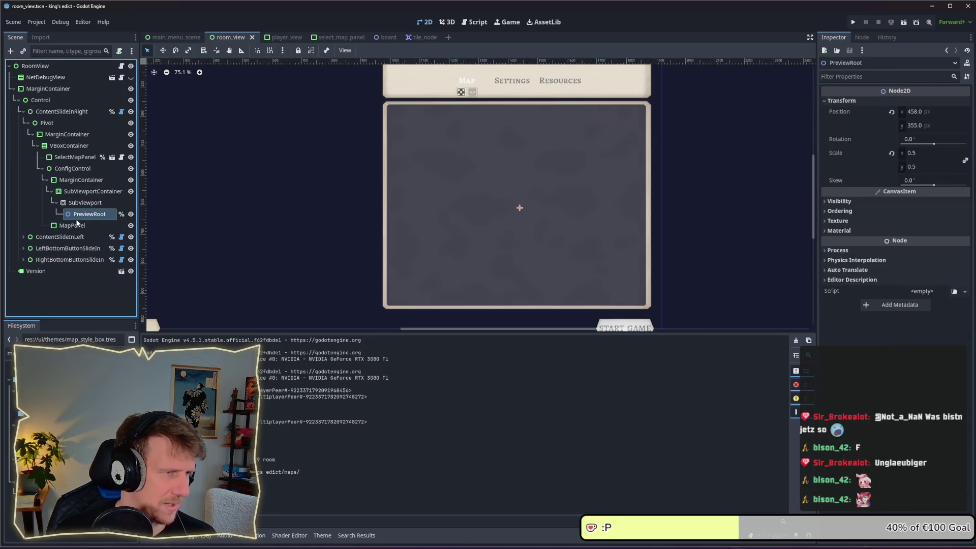
left_click_drag(87, 217, 66, 179)
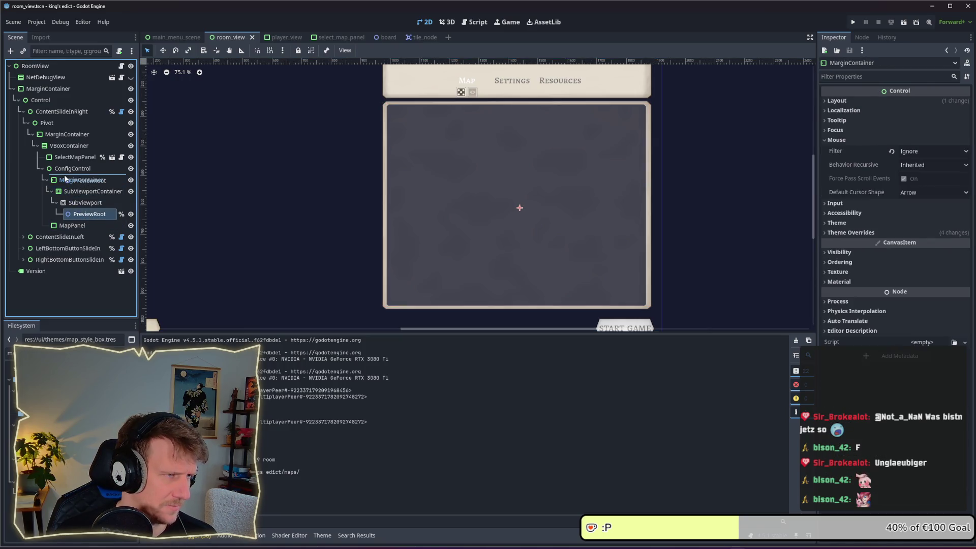
left_click_drag(65, 179, 66, 177)
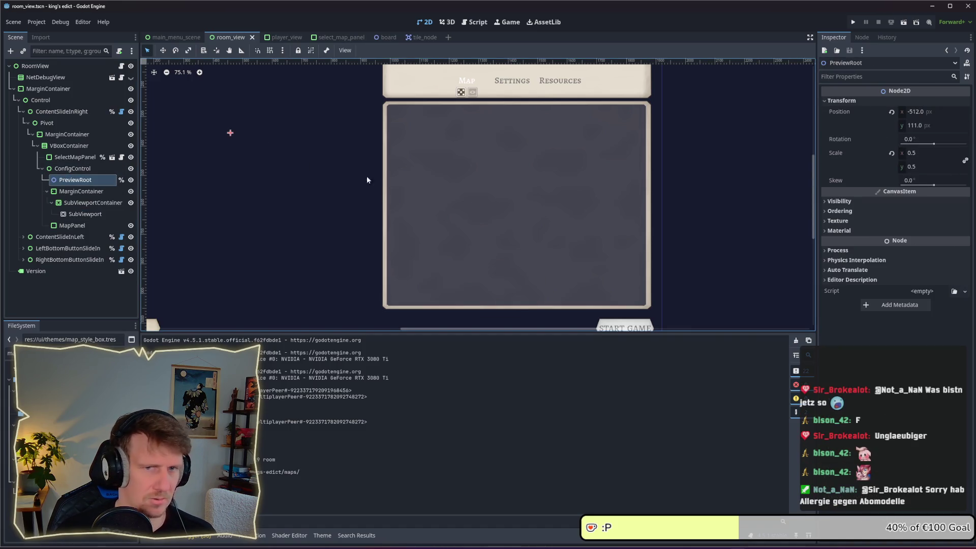
Drag PreviewRoot into the map panel area on the canvas (423, 326) and run the project.
left_click(163, 50)
mouse_move(230, 133)
left_mouse_down()
mouse_move(536, 207)
mouse_move(521, 202)
mouse_move(560, 199)
left_mouse_up()
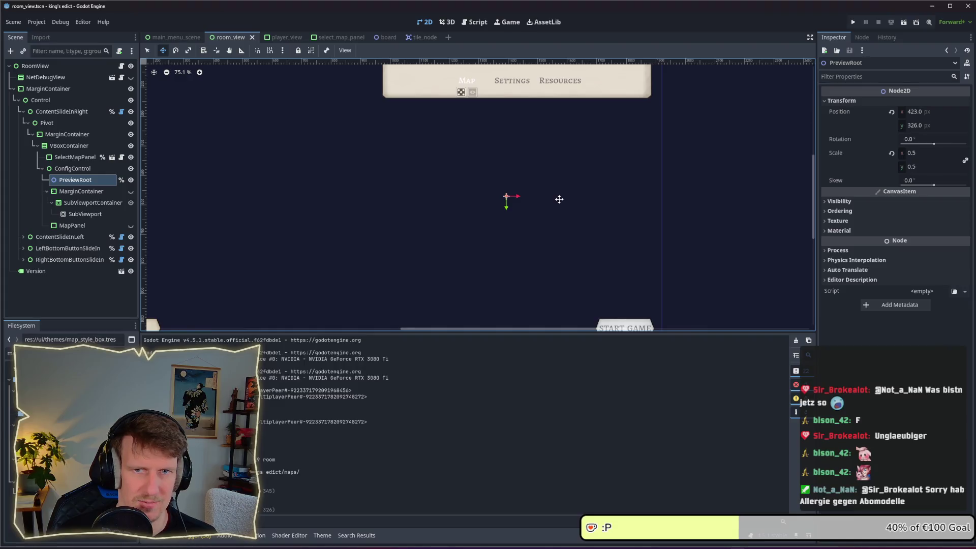
left_click(854, 22)
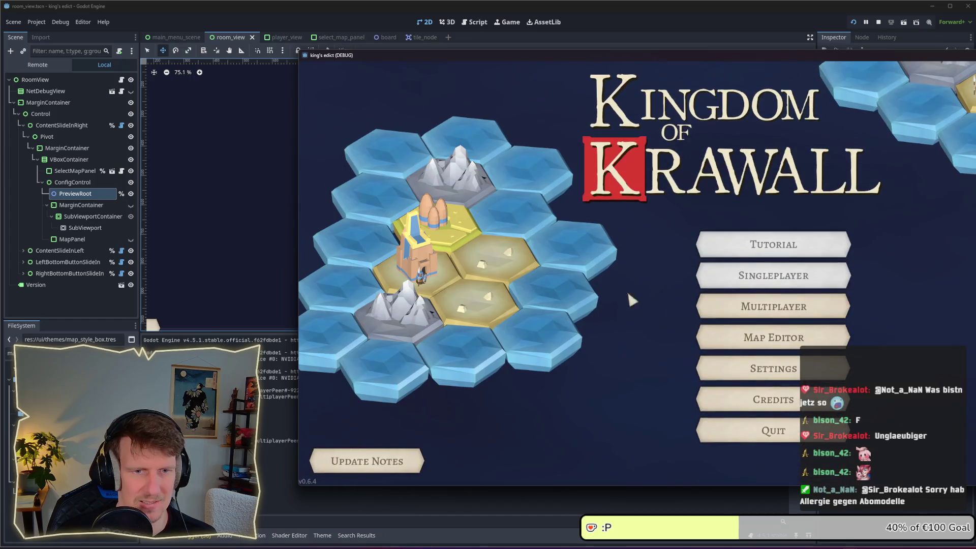
Check the lobby map preview in the game, close it, then reparent PreviewRoot under SubViewport.
left_click(714, 304)
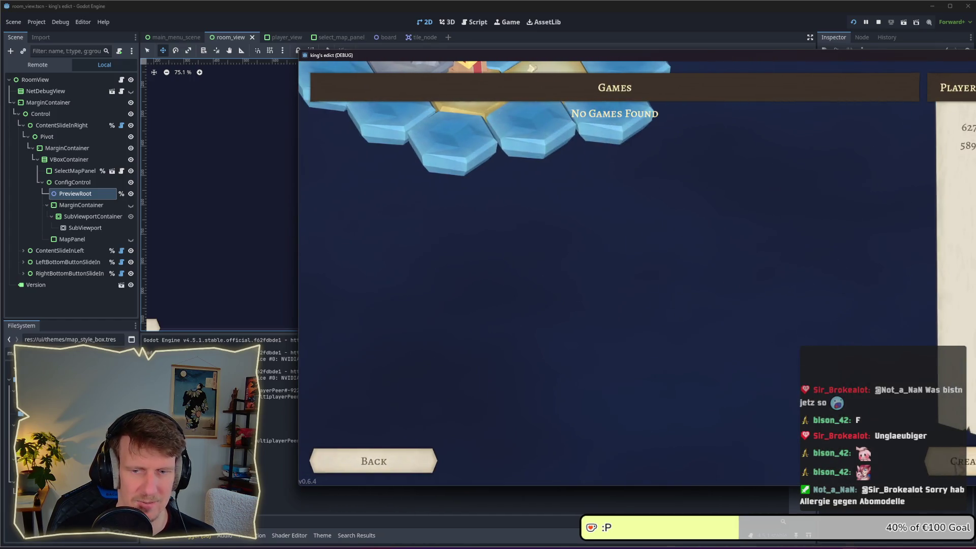
left_click_drag(719, 55, 526, 53)
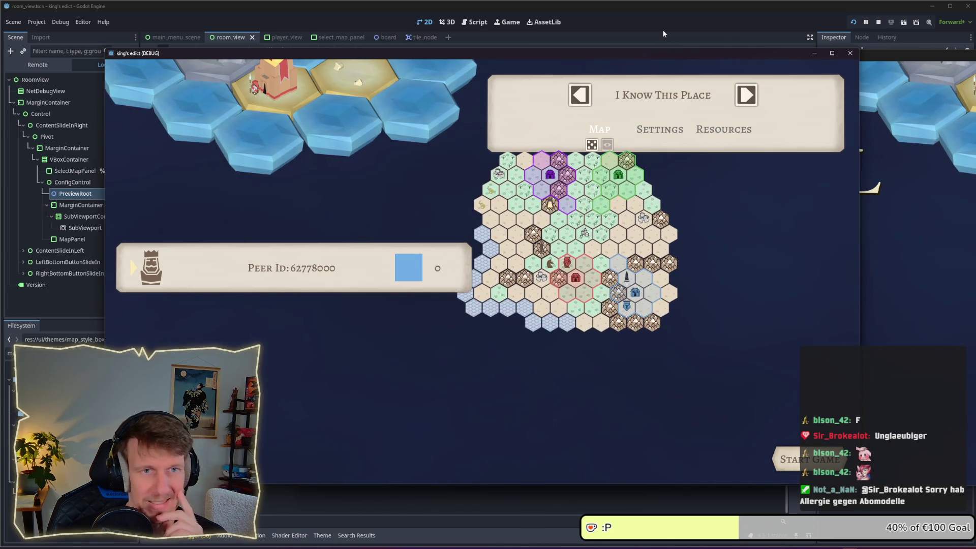
left_click(878, 22)
left_click_drag(90, 186, 90, 215)
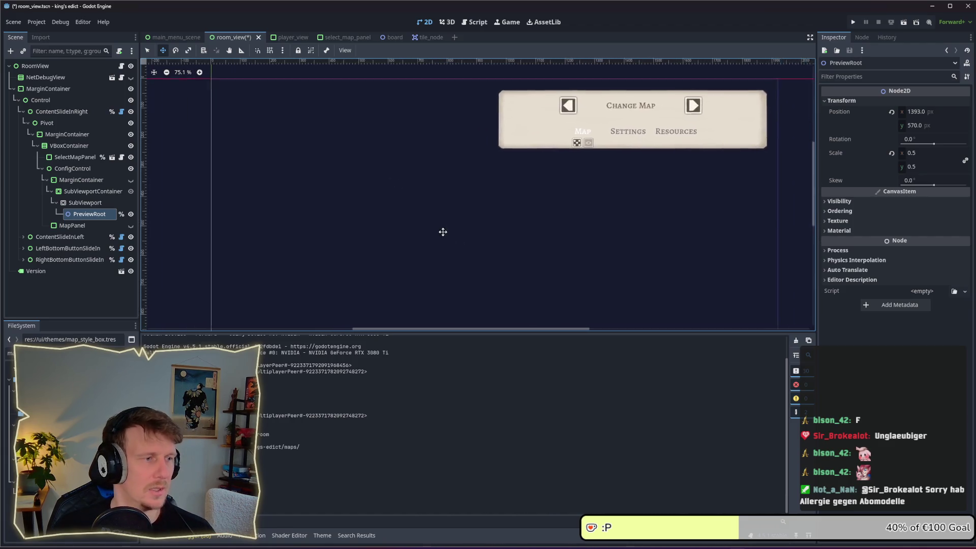
Center PreviewRoot in the map panel at 454, 359, save room_view, and run the game again.
left_click(101, 202)
left_click(103, 216)
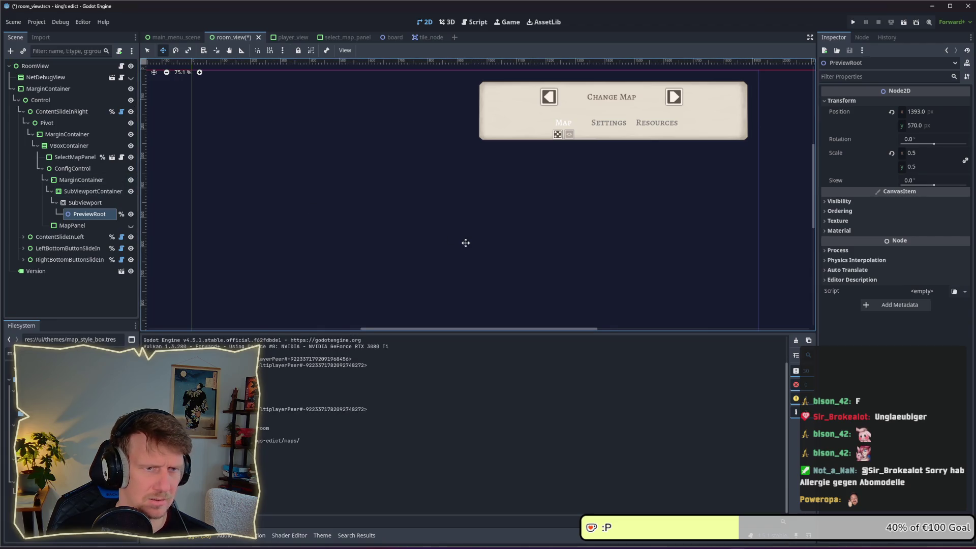
scroll(466, 243, "down", 3)
left_click_drag(465, 243, 445, 193)
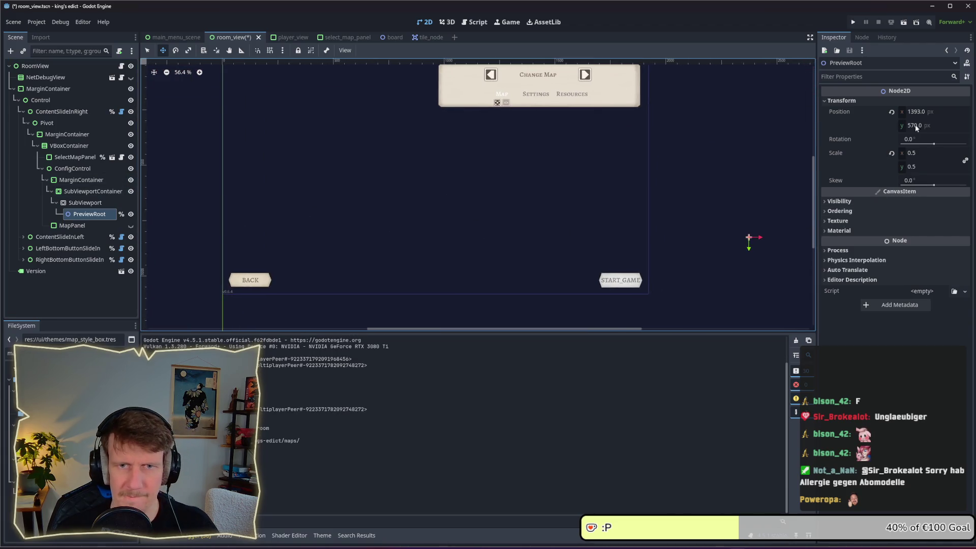
left_click(929, 113)
mouse_move(757, 242)
left_mouse_down()
mouse_move(562, 209)
mouse_move(534, 194)
mouse_move(542, 196)
left_mouse_up()
key("ctrl+s")
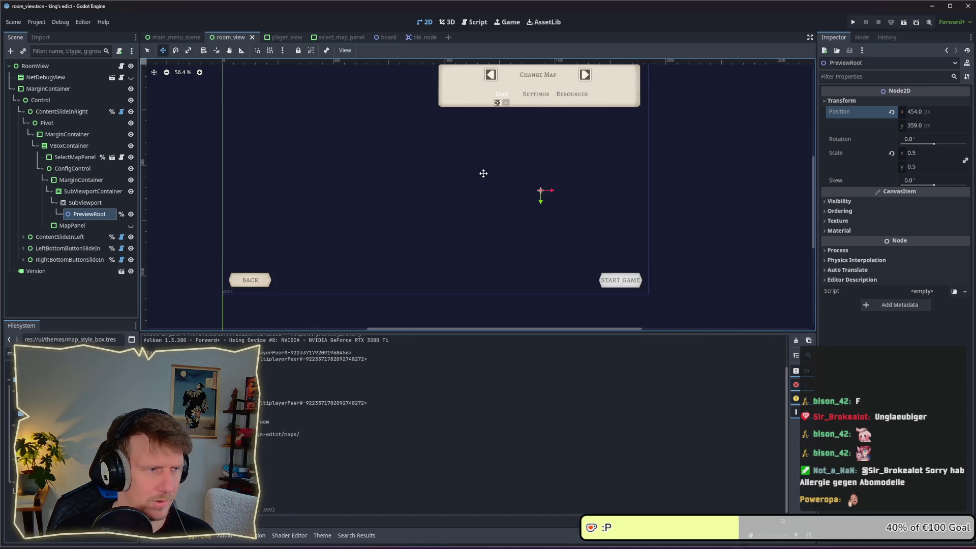
left_click(854, 23)
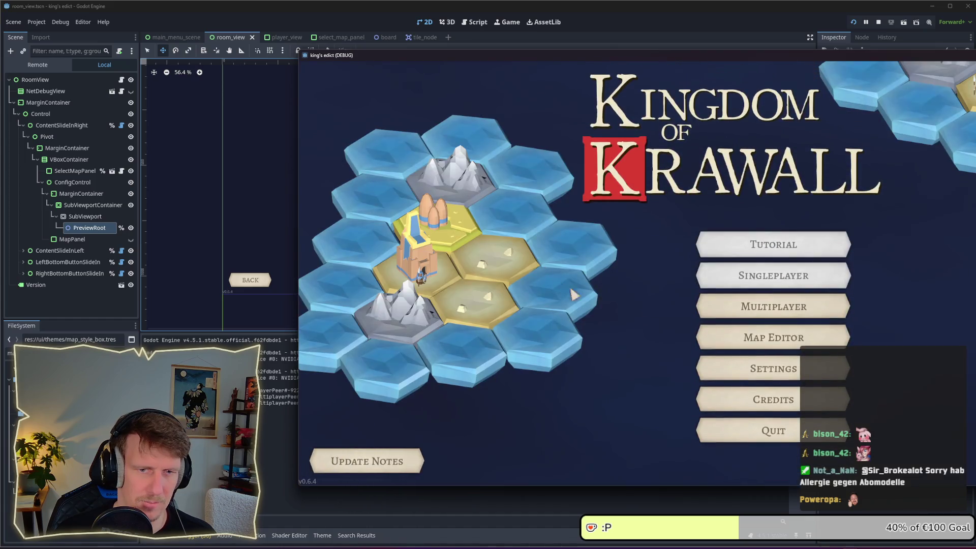
Open the multiplayer lobby to view the I Know This Place preview, then stop the game.
left_click(702, 301)
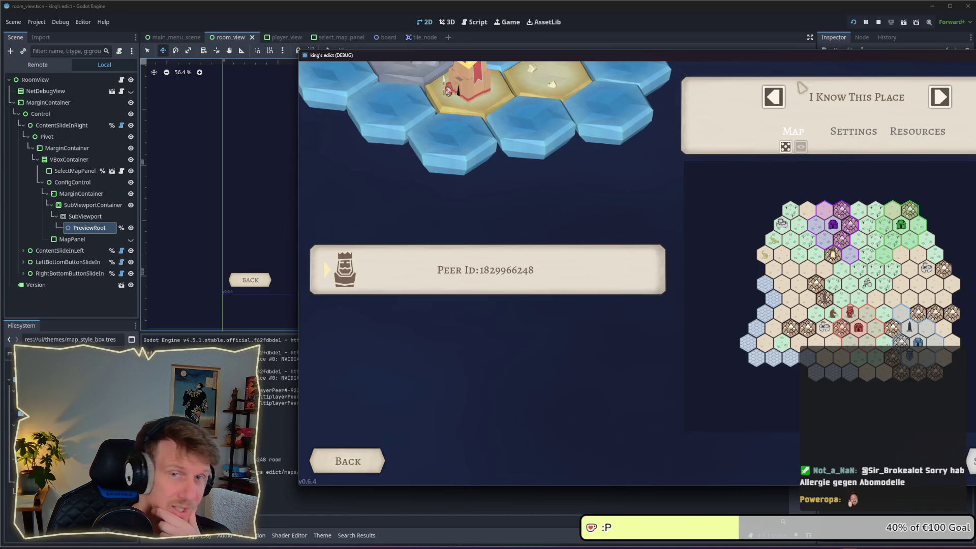
left_click(878, 23)
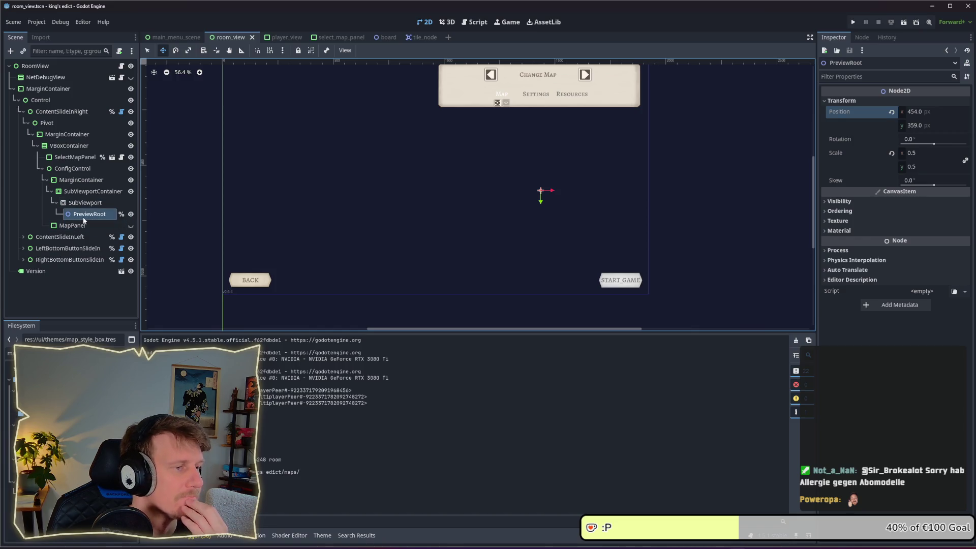
Filter FileSystem for 'bo' and open the board.gd script.
left_click(36, 354)
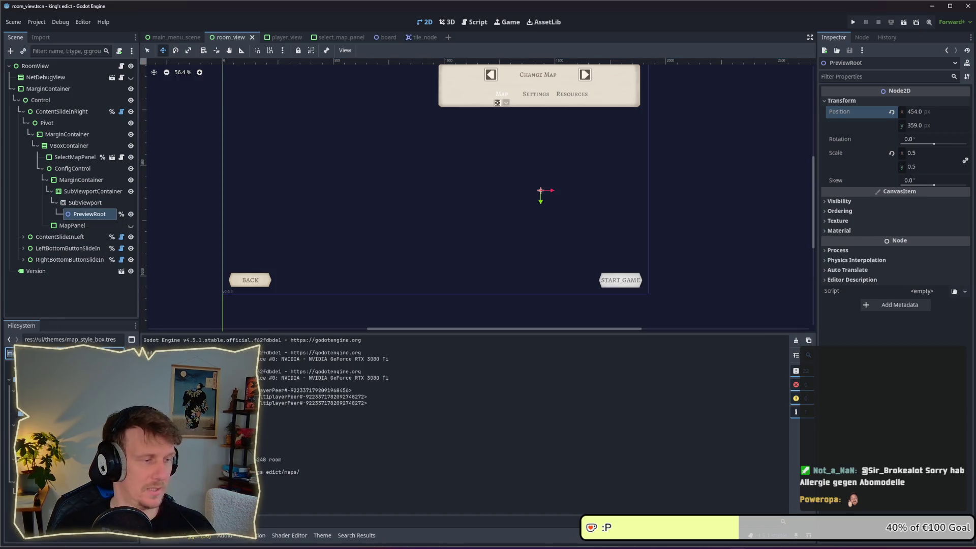
type("bo")
key("Down")
key("Return")
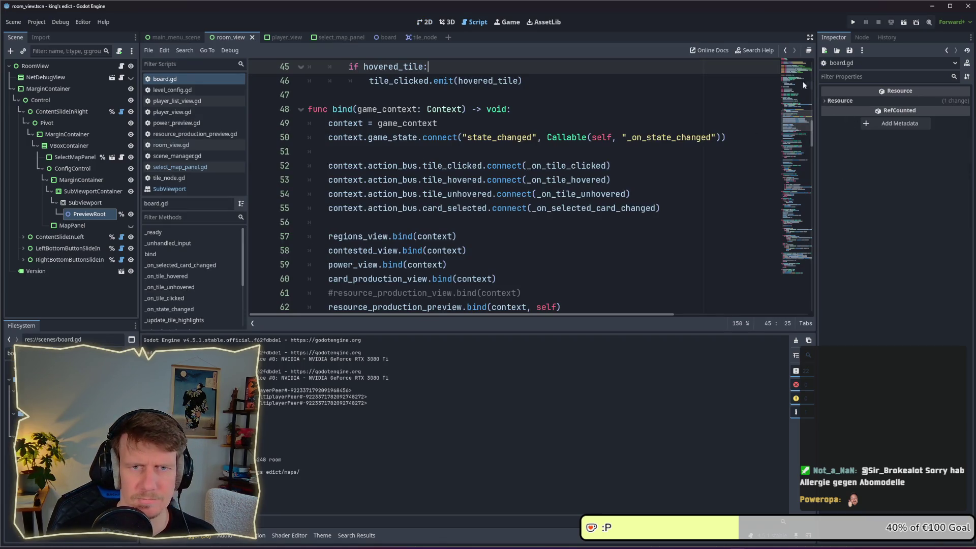
Search the project and board.gd for hovered_tile, stepping through each match.
left_click(803, 81)
scroll(381, 196, "down", 2)
double_click(404, 209)
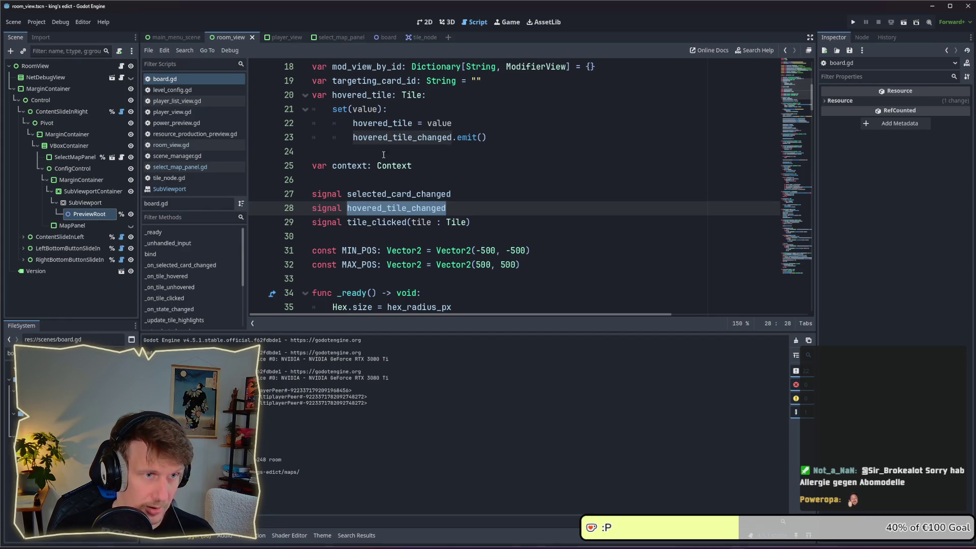
double_click(374, 100)
key("ctrl+shift+f")
key("Return")
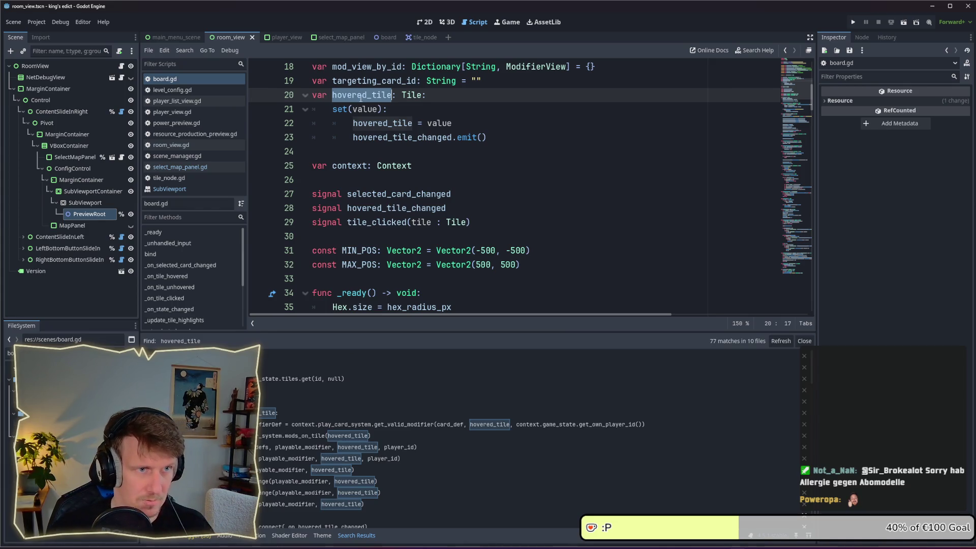
key("ctrl+f")
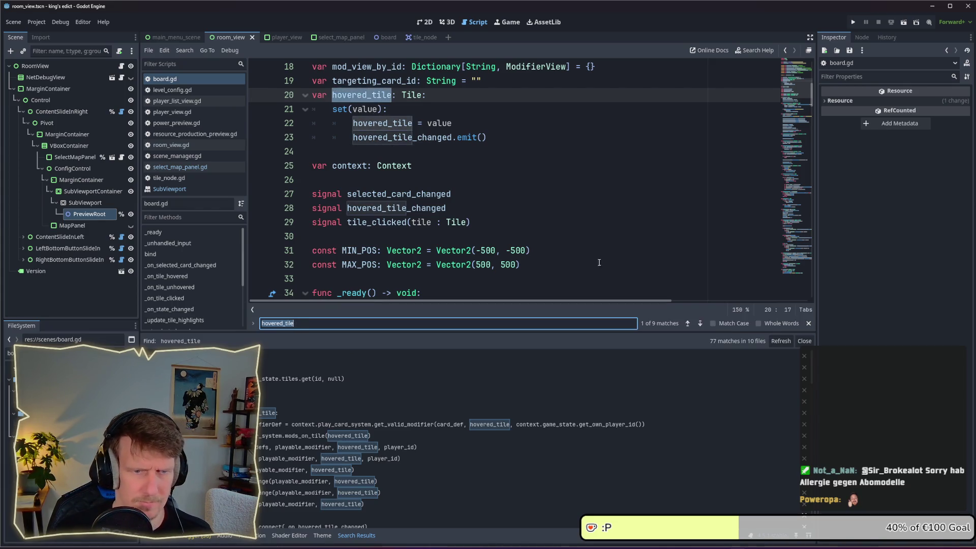
left_click(701, 324)
left_click(700, 324)
left_click(700, 324)
left_click(701, 324)
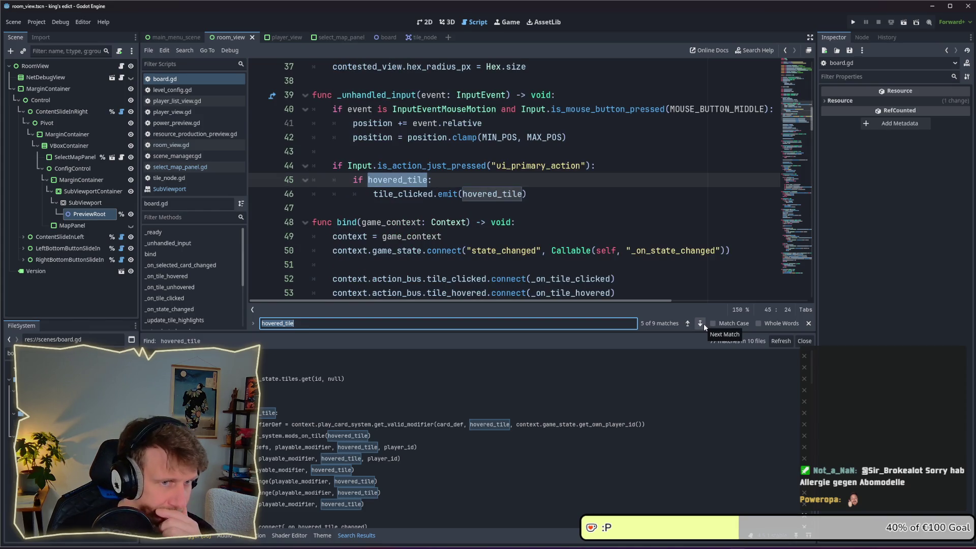
left_click(703, 324)
left_click(704, 323)
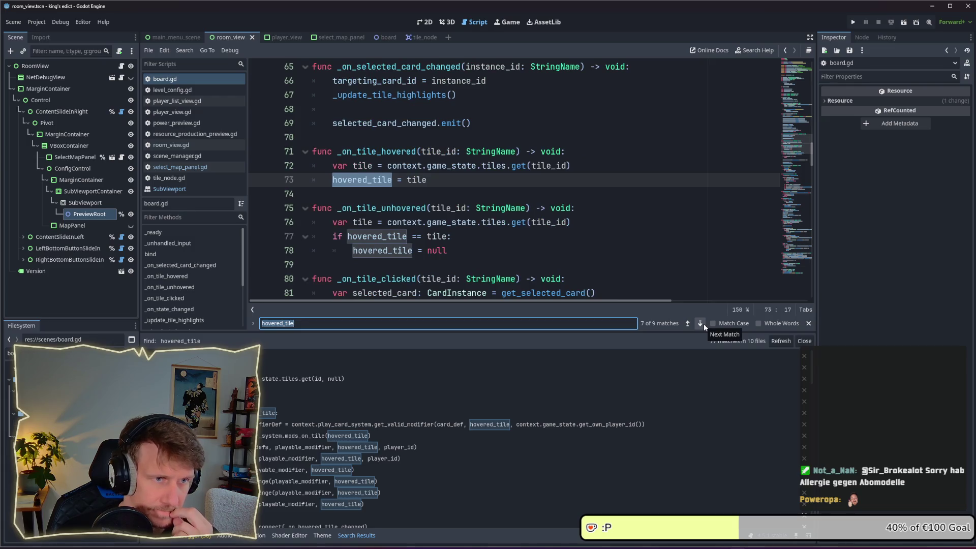
Search for _on_tile_hovered across the project and board.gd to find where it's connected.
double_click(370, 152)
key("ctrl+shift+f")
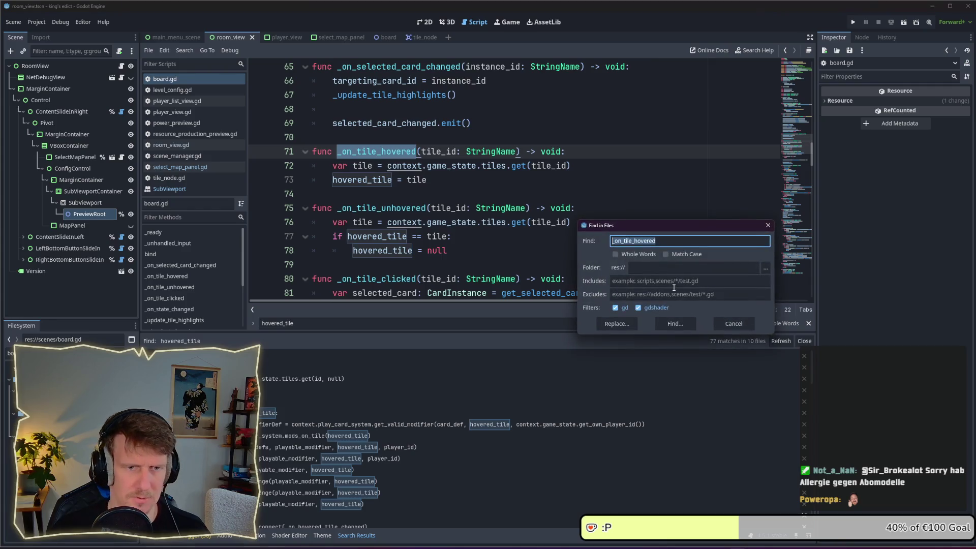
key("Return")
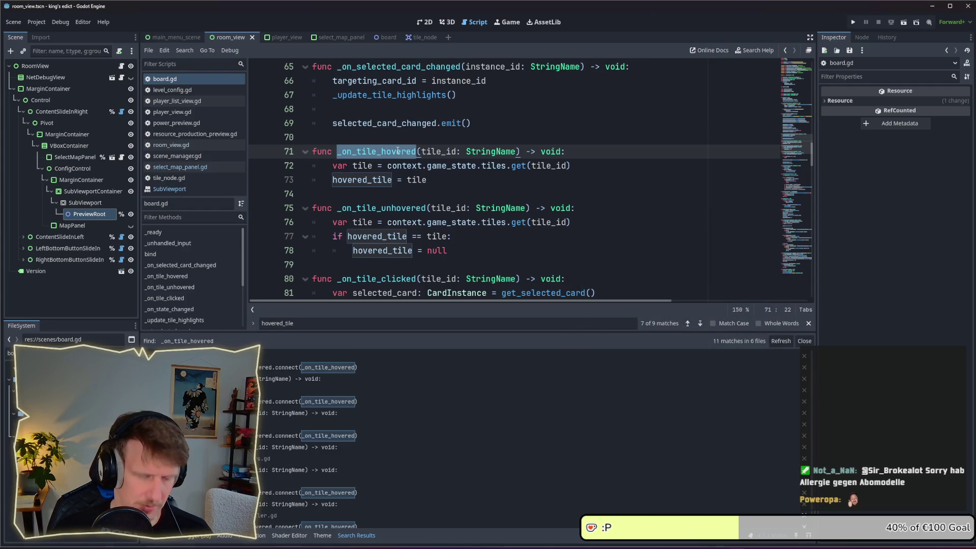
key("ctrl+f")
left_click(700, 324)
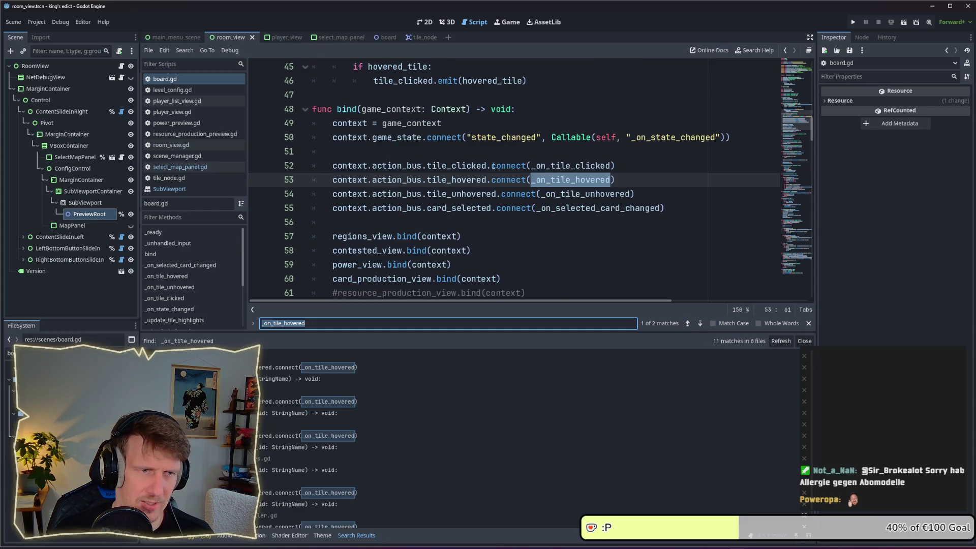
double_click(475, 179)
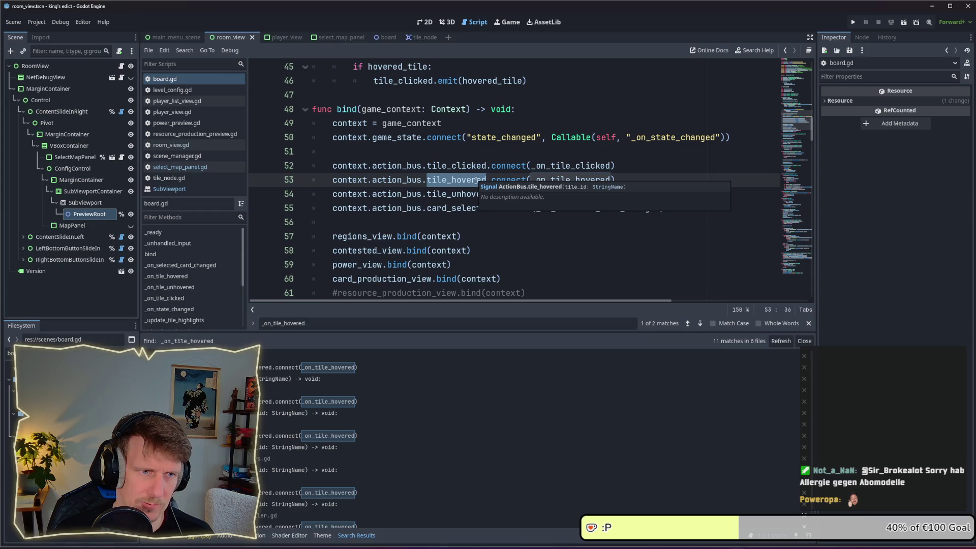
scroll(669, 292, "down", 3)
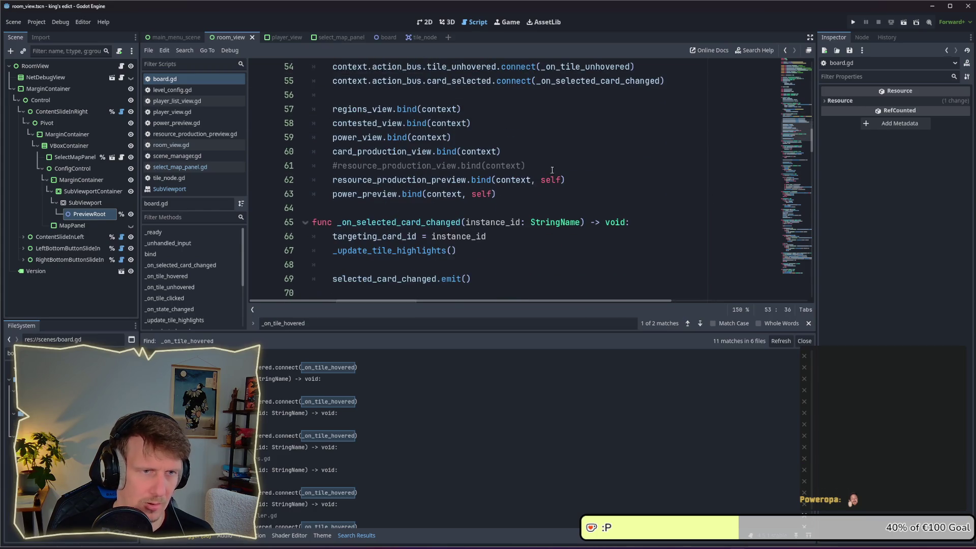
scroll(621, 254, "up", 2)
left_click(701, 324)
key("Down")
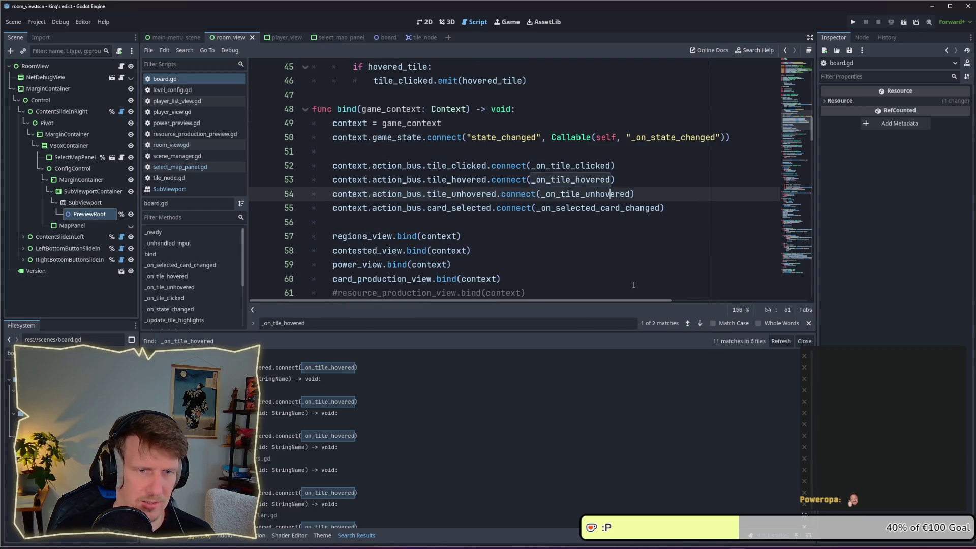
Add a print("HOVERED") debug line at the top of _on_tile_hovered and run the project.
left_click(701, 324)
left_click(584, 187)
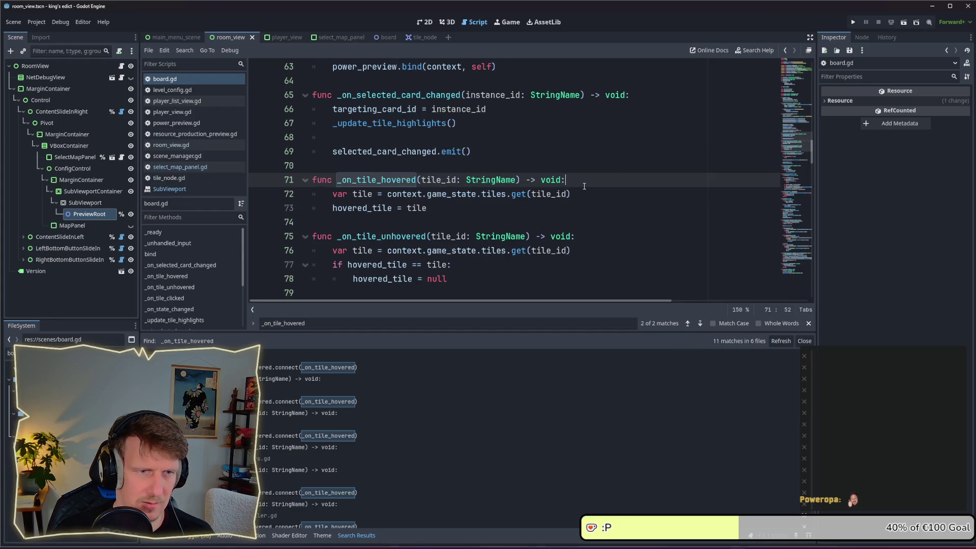
key("Return")
key("Return")
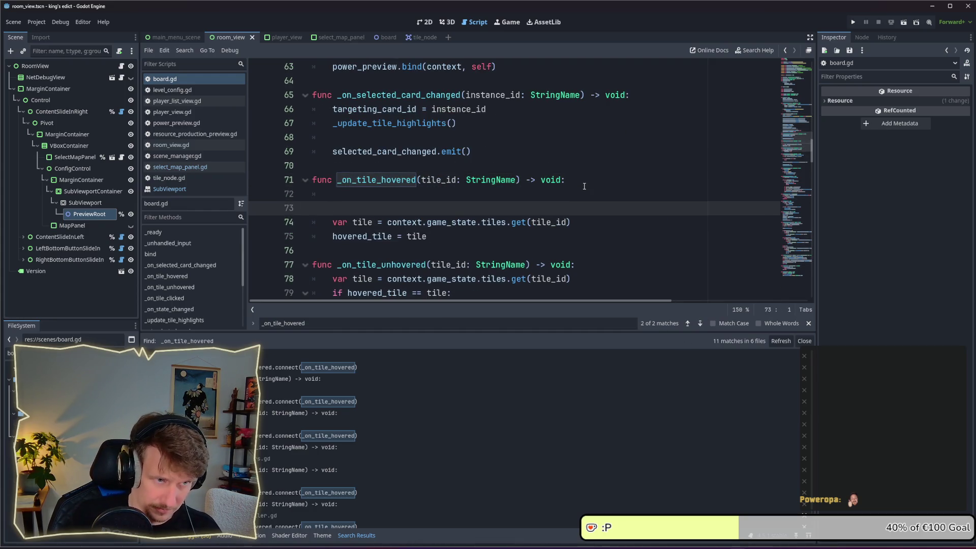
key("BackSpace")
type("print()")
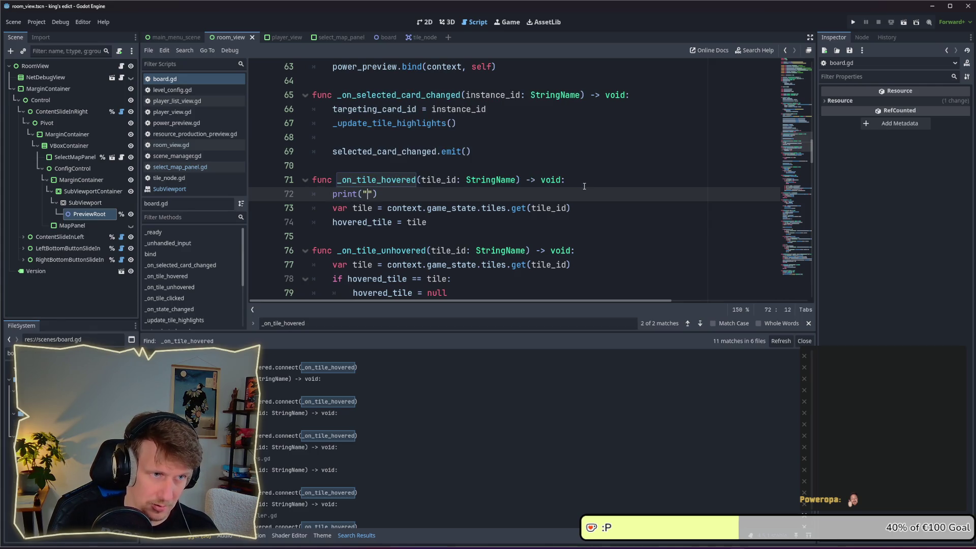
type("HOVERD")
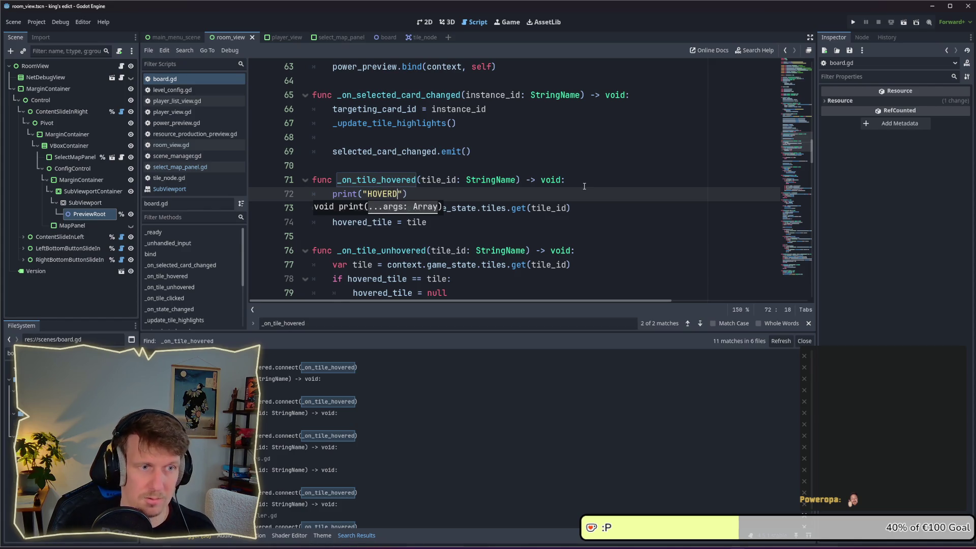
key("Left")
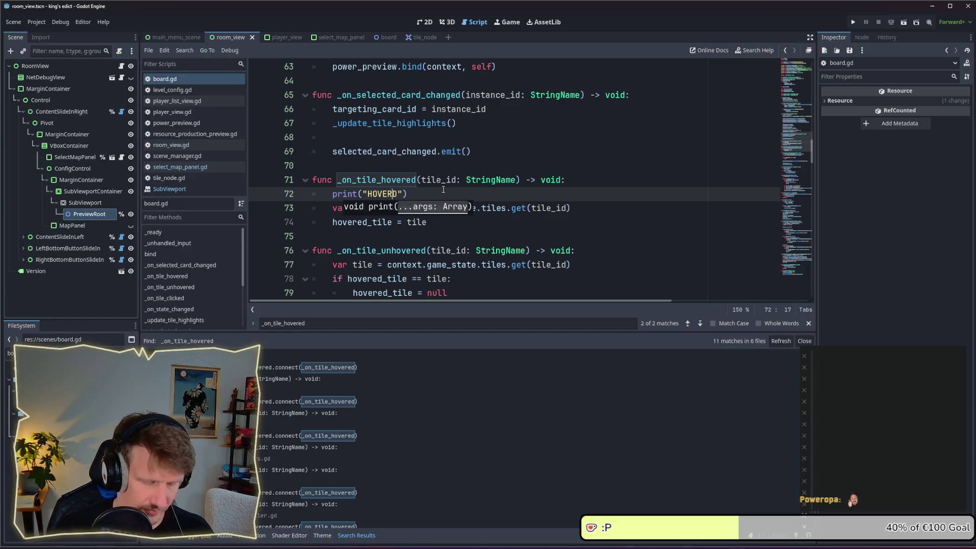
key("End")
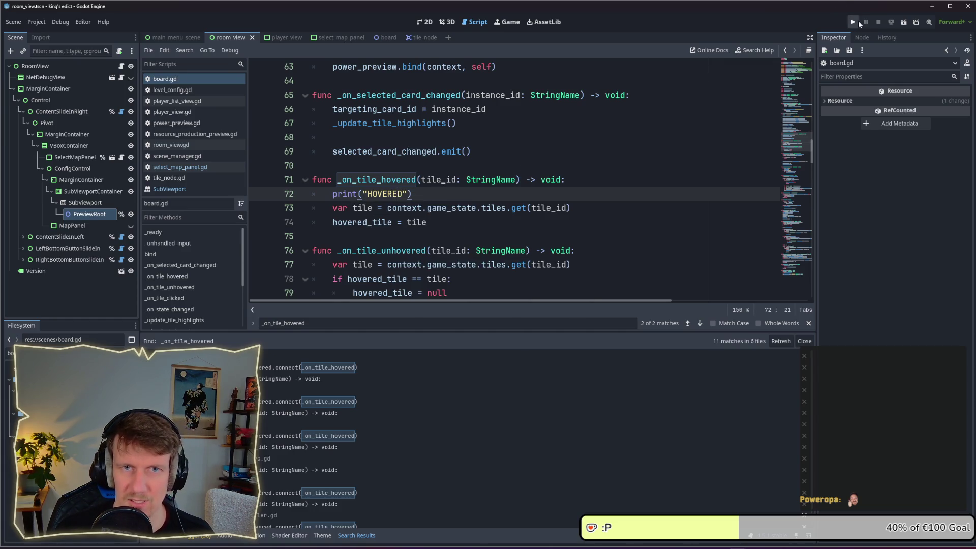
left_click(858, 23)
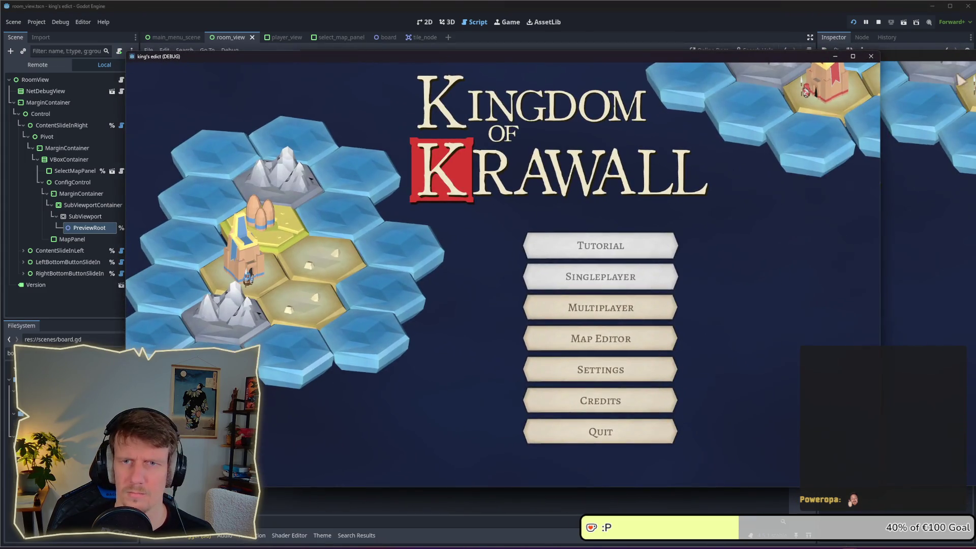
Check the lobby map preview, relaunch and stop the game, then open tile_node.gd via a 'tile' filter.
left_click(600, 306)
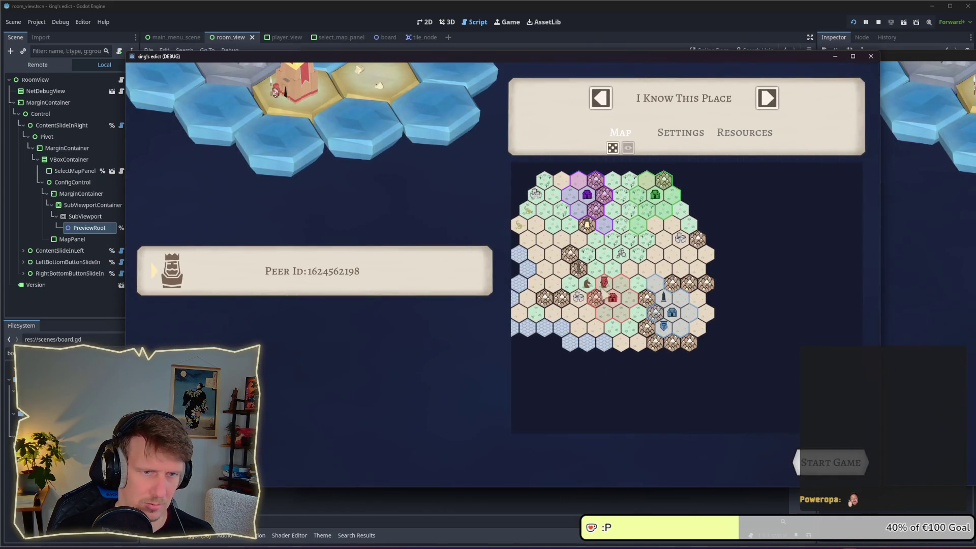
key("F8")
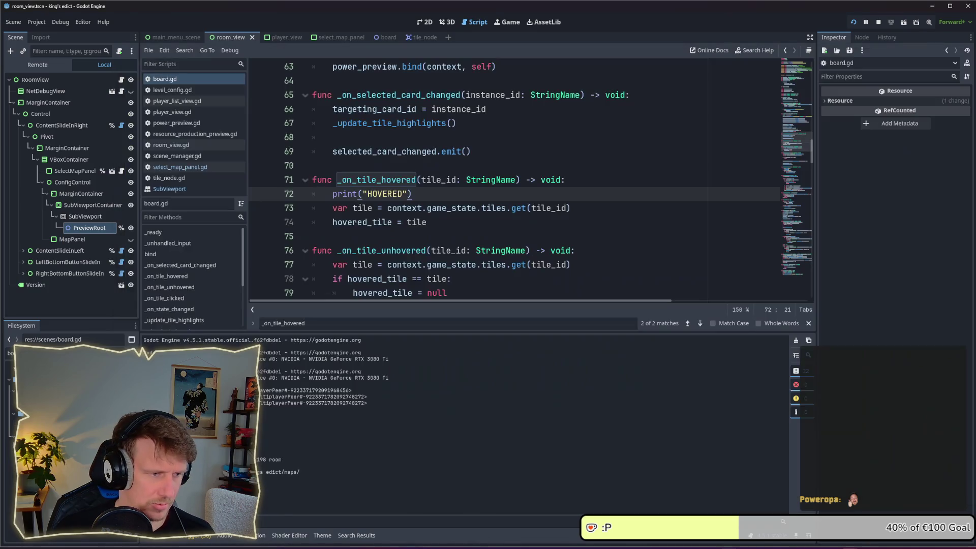
key("F6")
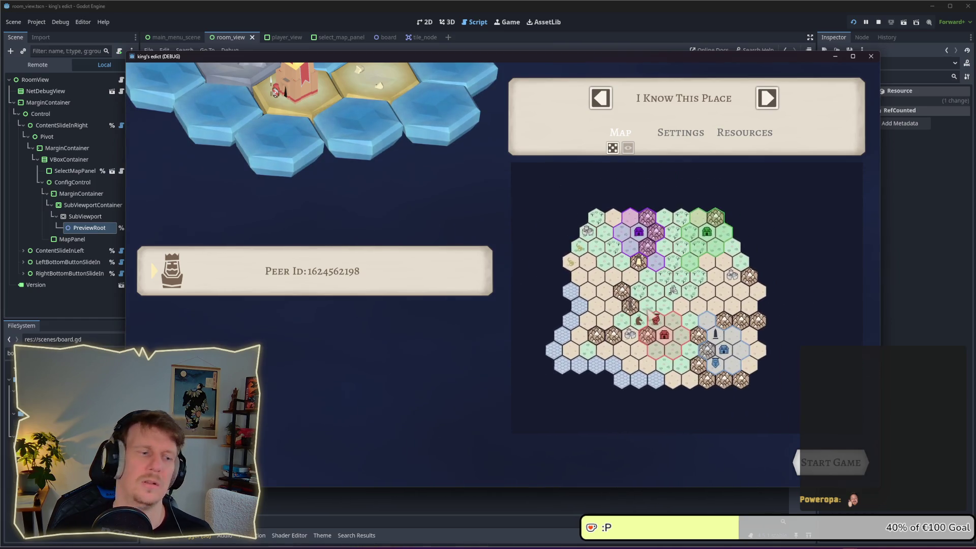
key("F8")
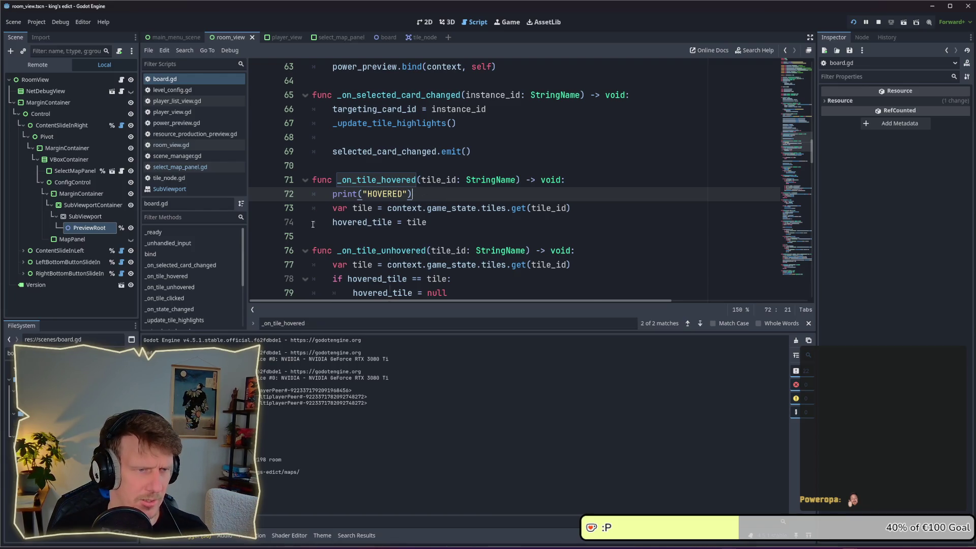
type("tile")
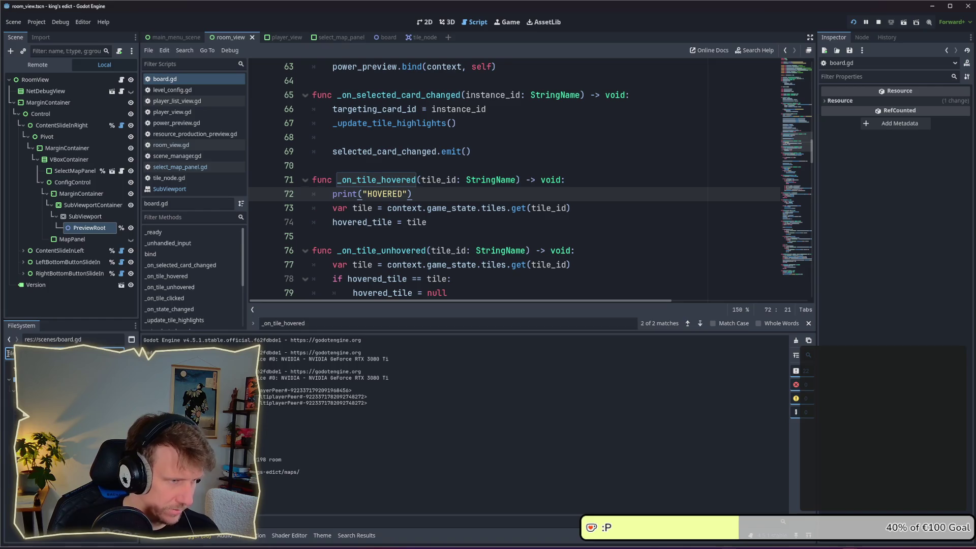
double_click(46, 388)
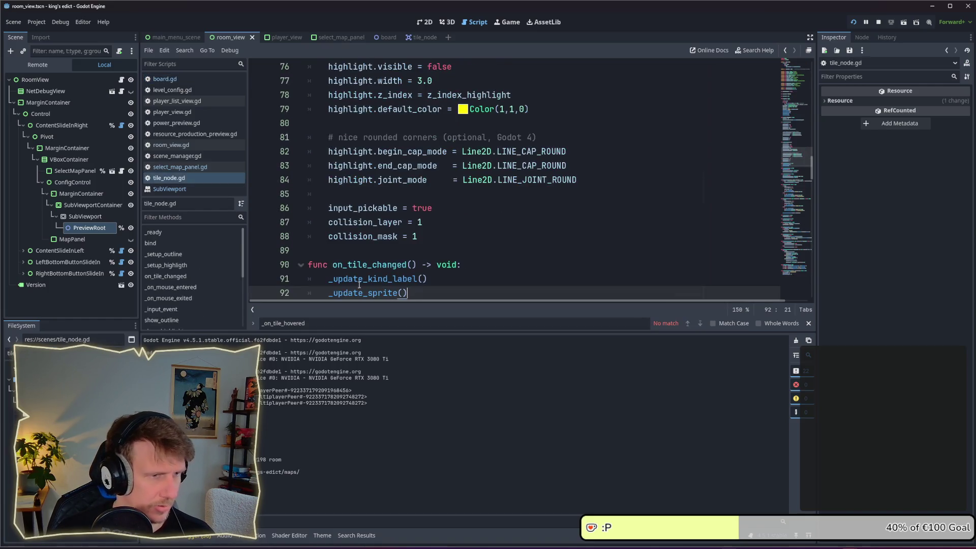
Locate _on_mouse_entered in tile_node.gd, then open tile_node.tscn to inspect TileNode.
scroll(471, 213, "down", 4)
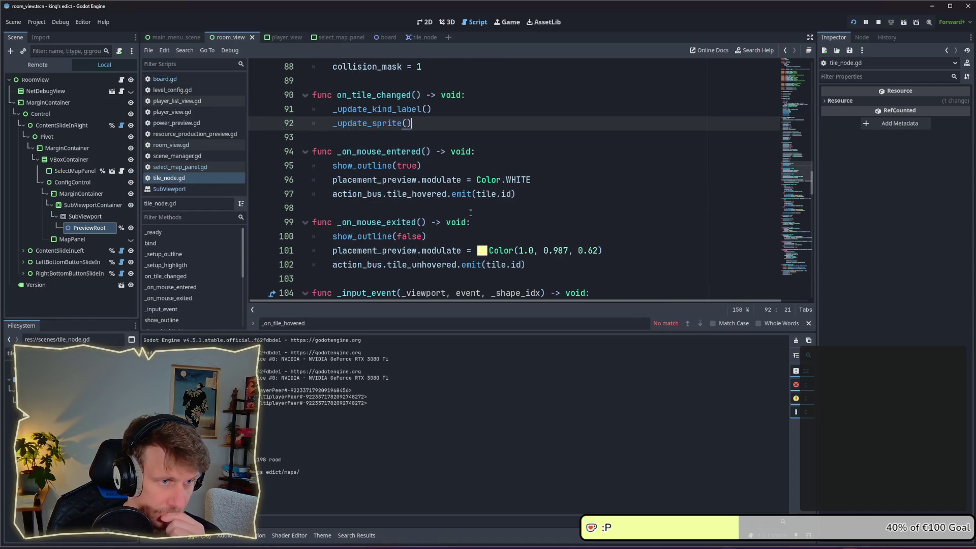
scroll(471, 213, "down", 2)
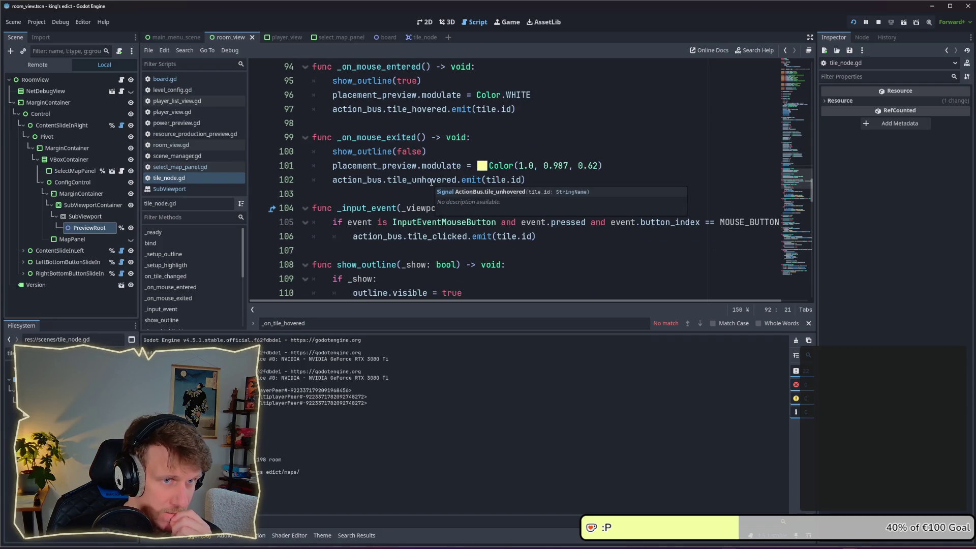
scroll(432, 182, "up", 2)
double_click(404, 151)
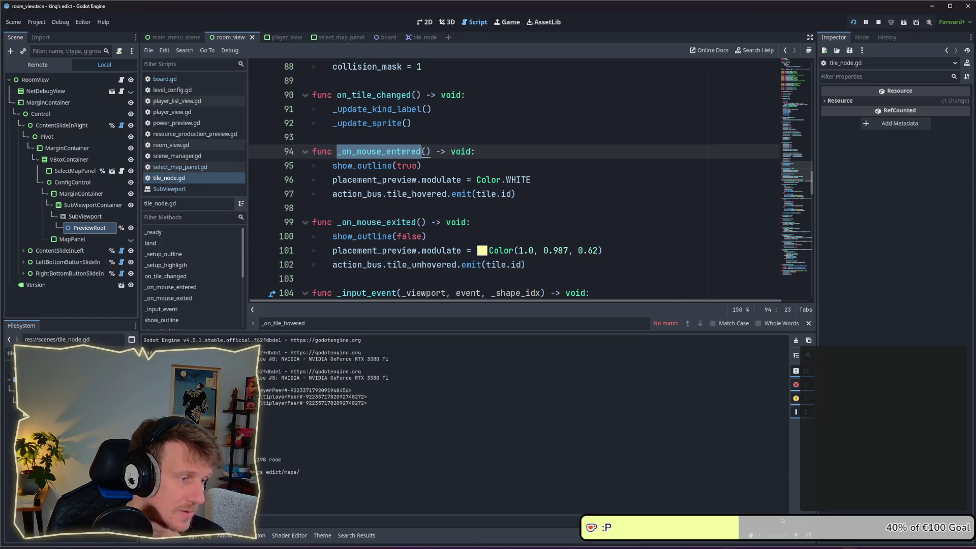
double_click(14, 402)
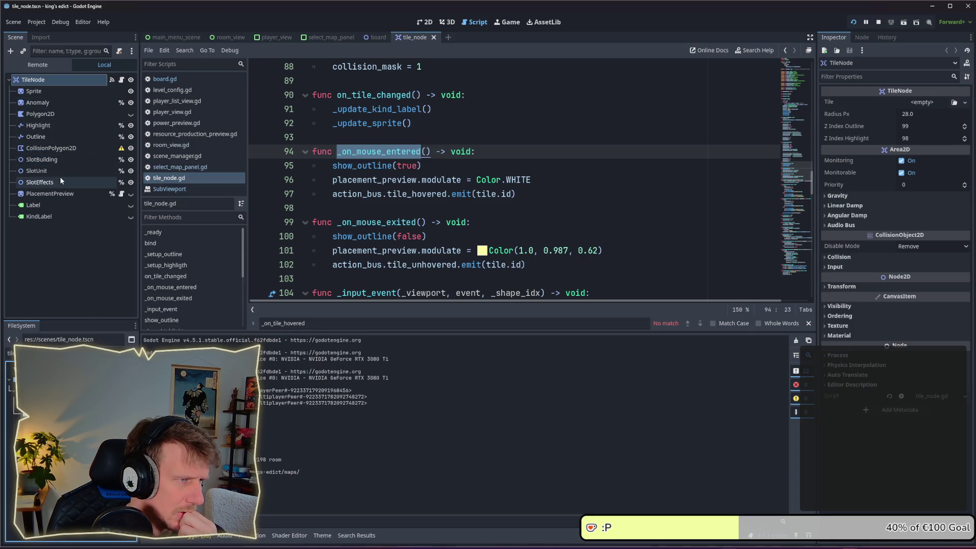
Bring up TileNode's signal list in the Node dock to check its mouse_entered and mouse_exited connections.
scroll(394, 222, "up", 2)
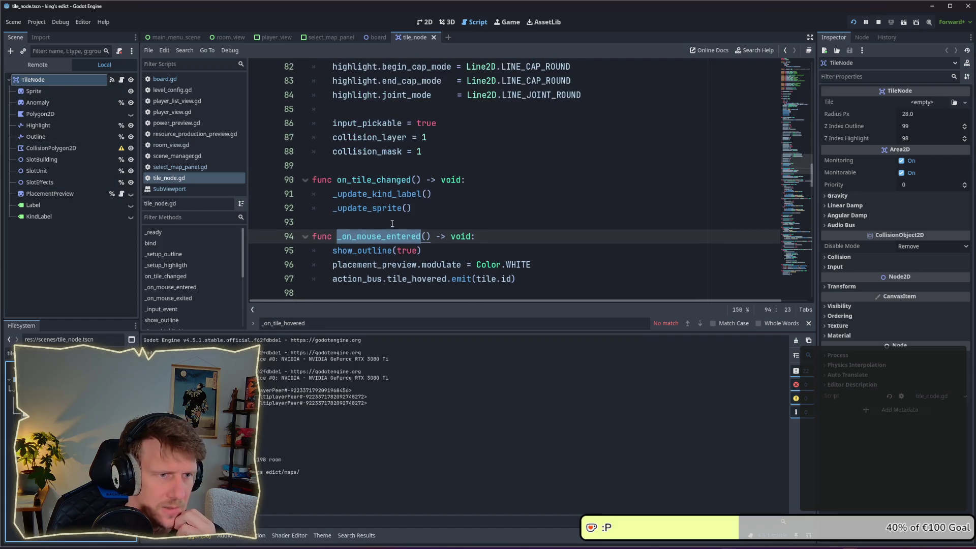
left_click(861, 40)
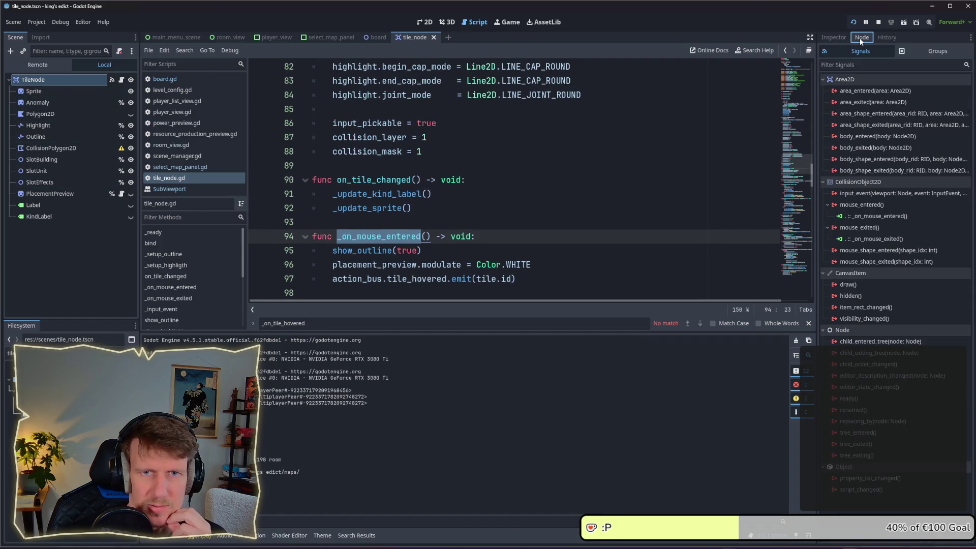
mouse_move(864, 205)
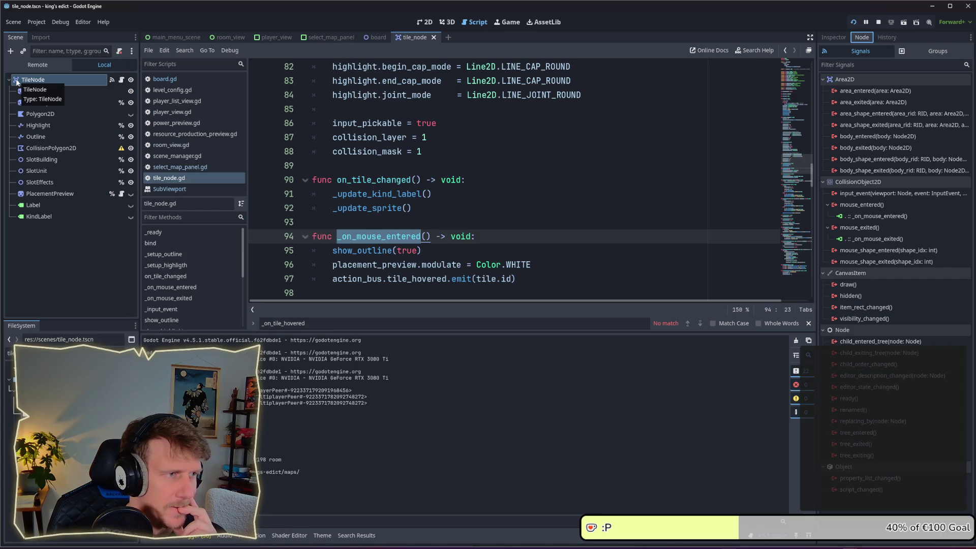
right_click(18, 83)
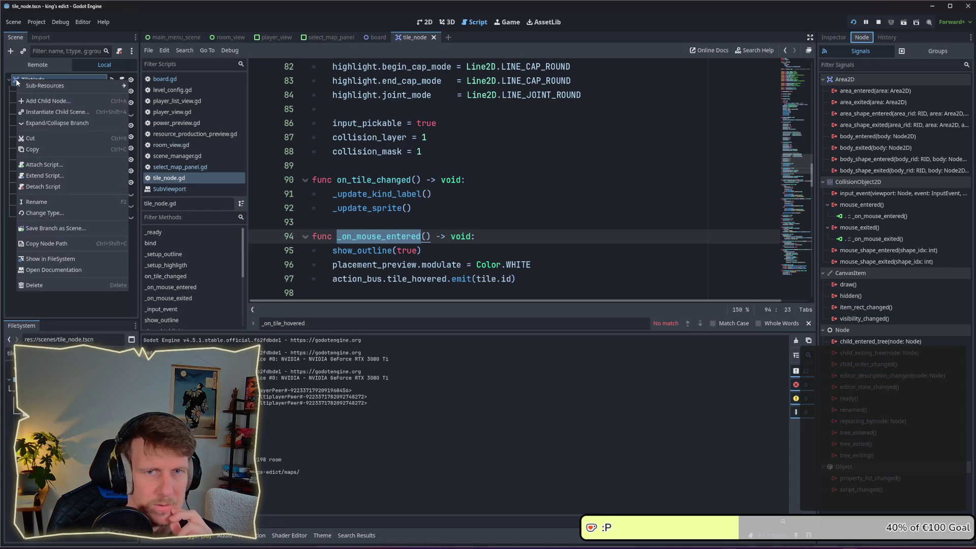
left_click(512, 164)
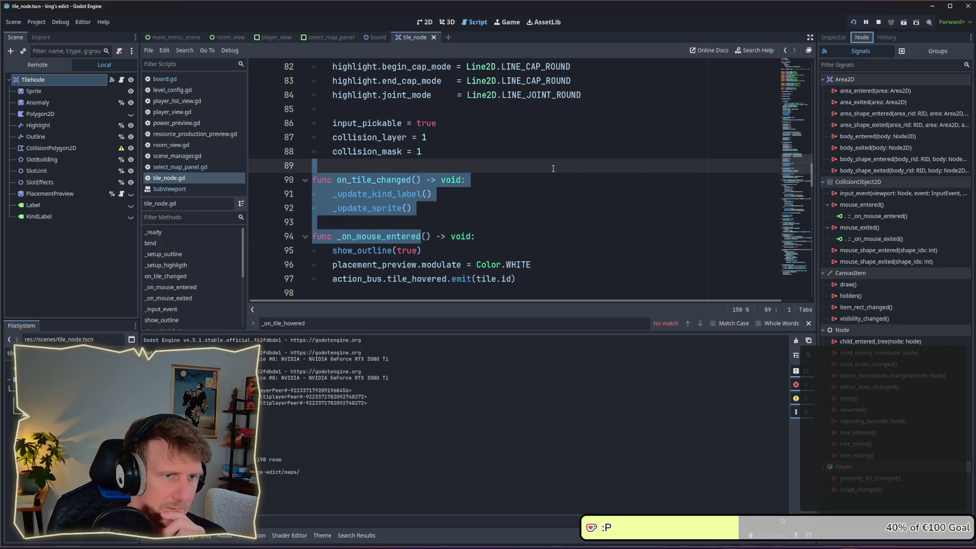
Inspect the tile_hovered emit call on line 97 of the script.
left_click(610, 180)
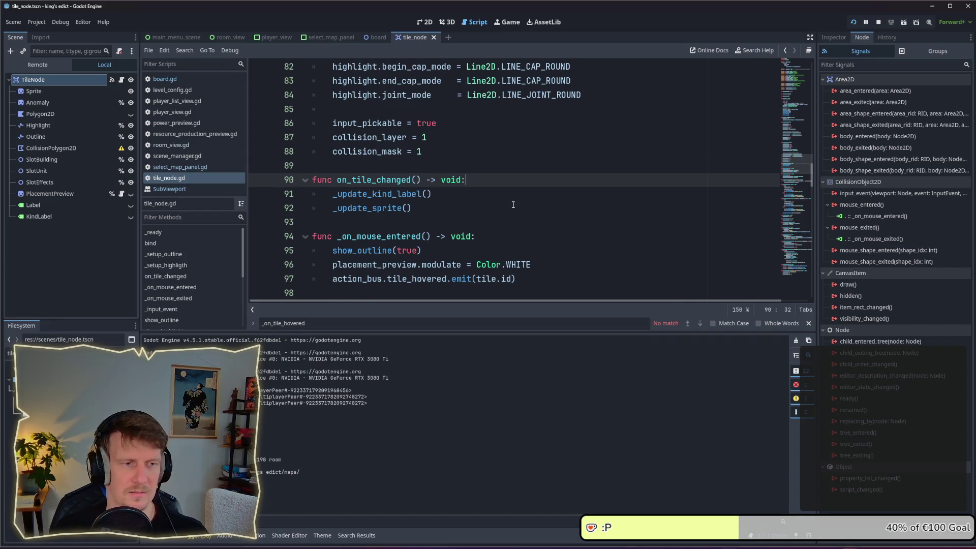
scroll(513, 205, "down", 1)
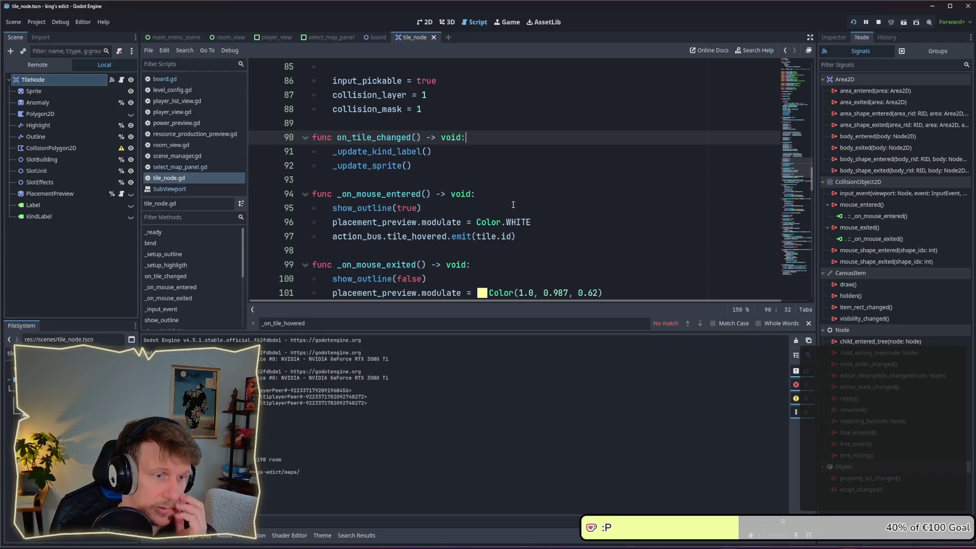
left_click(493, 242)
left_click_drag(517, 237, 333, 237)
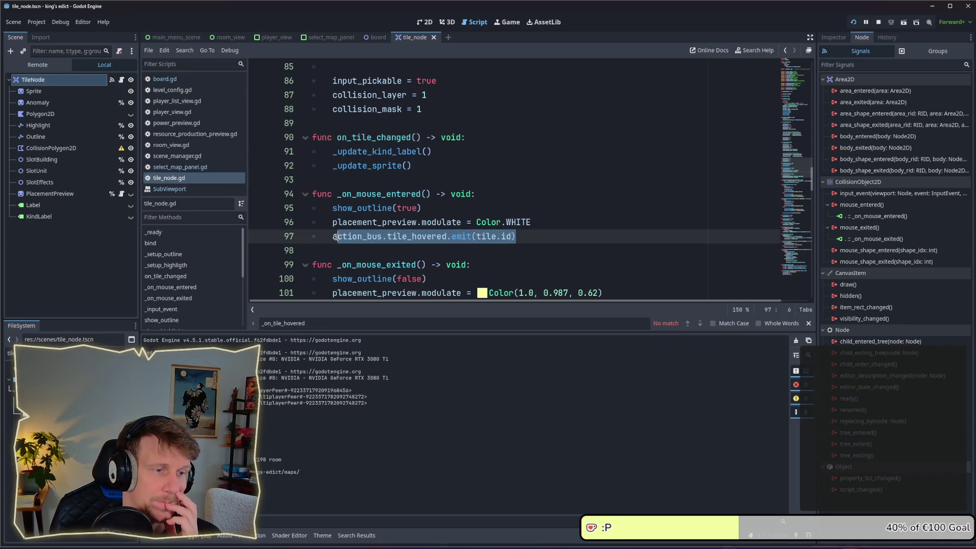
left_click(574, 236)
key("F5")
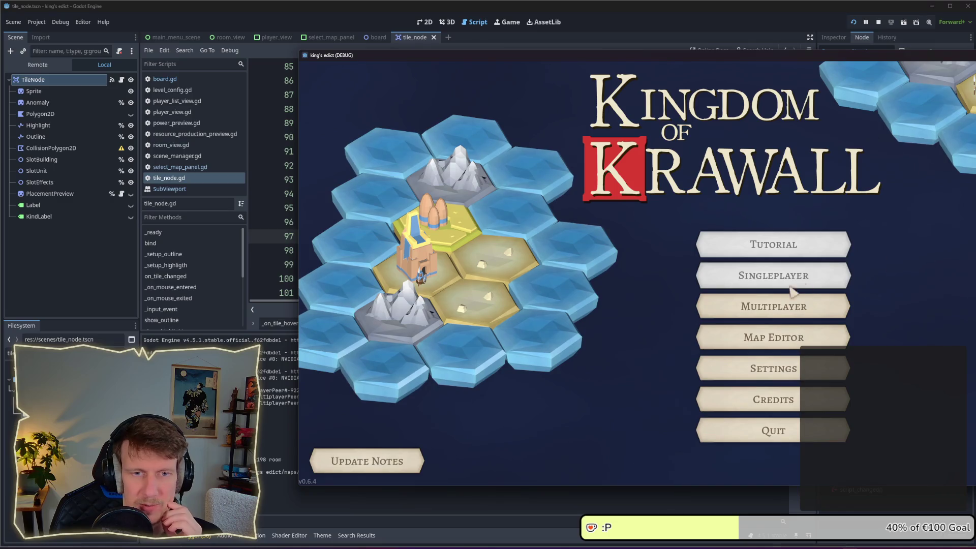
key("alt+Tab")
key("alt+Tab")
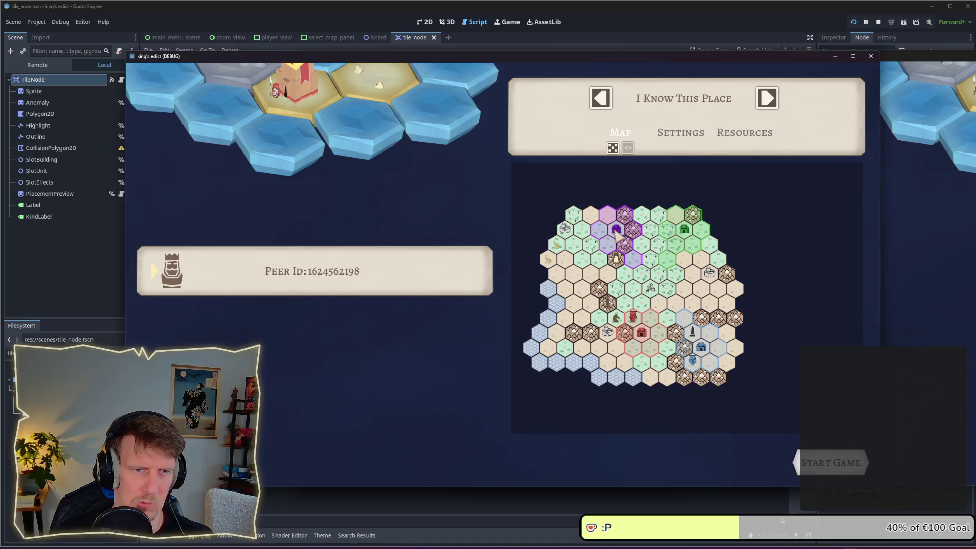
mouse_move(617, 231)
left_mouse_down()
mouse_move(681, 232)
mouse_move(648, 244)
left_mouse_up()
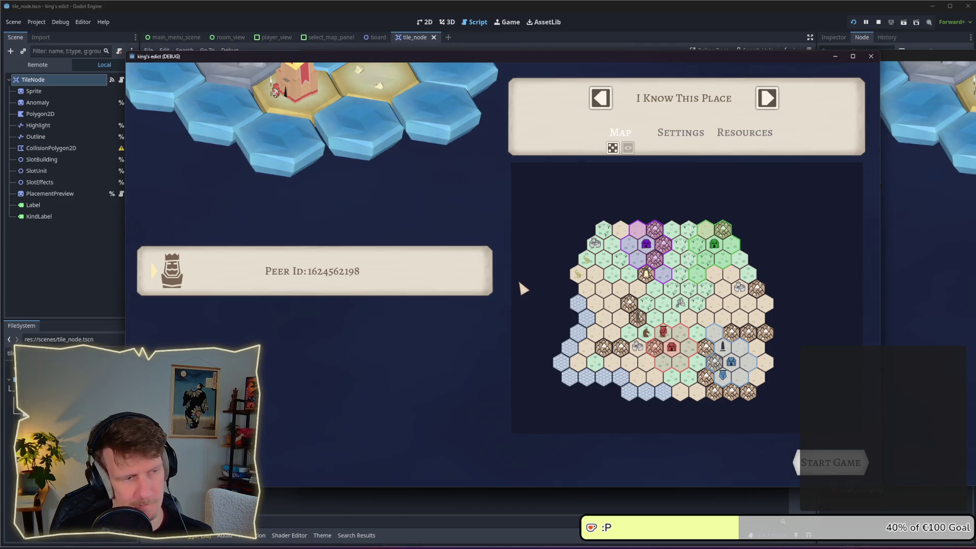
left_click(76, 433)
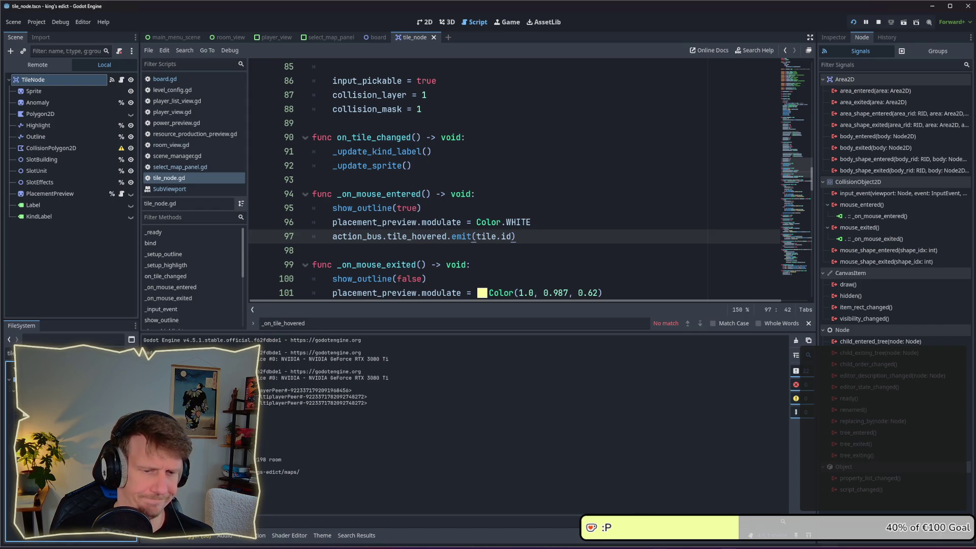
mouse_move(659, 538)
mouse_move(587, 496)
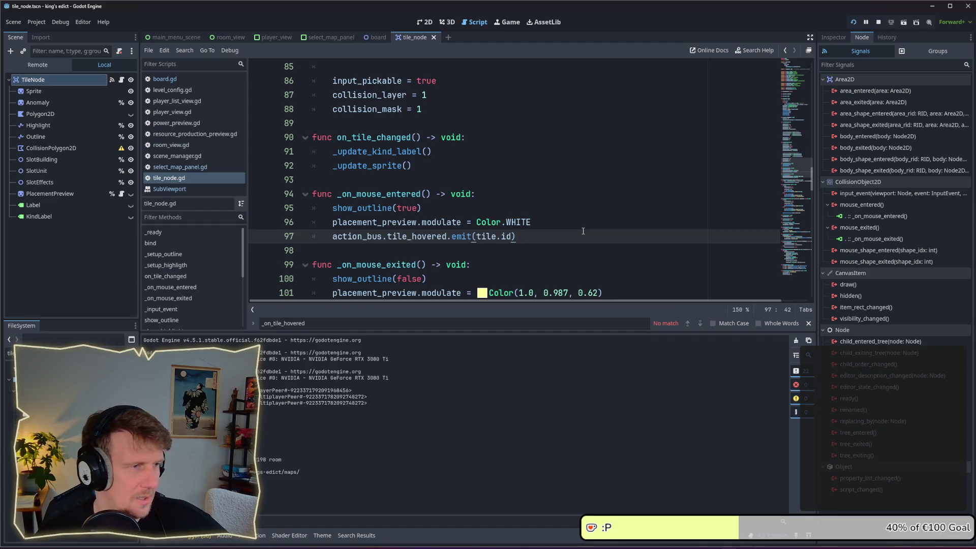
left_click(59, 148)
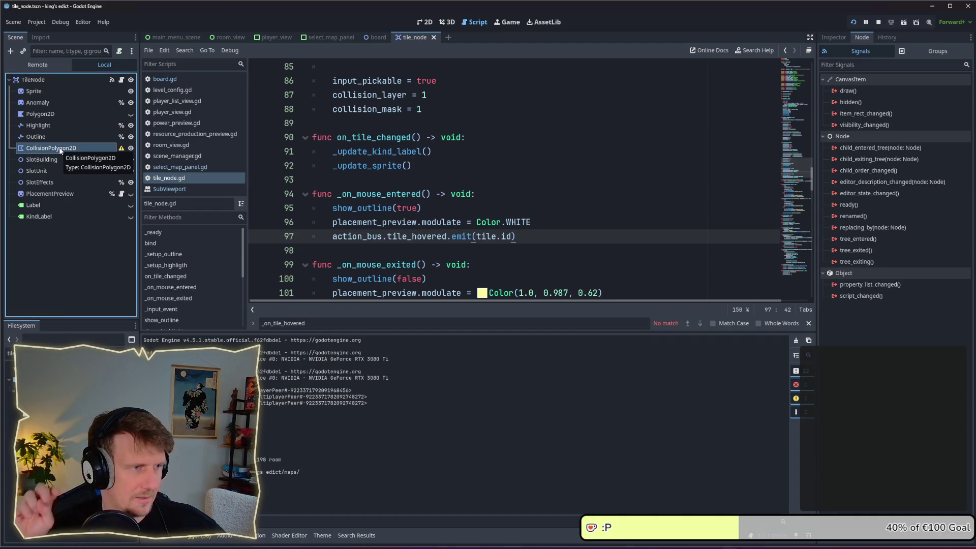
left_click(43, 81)
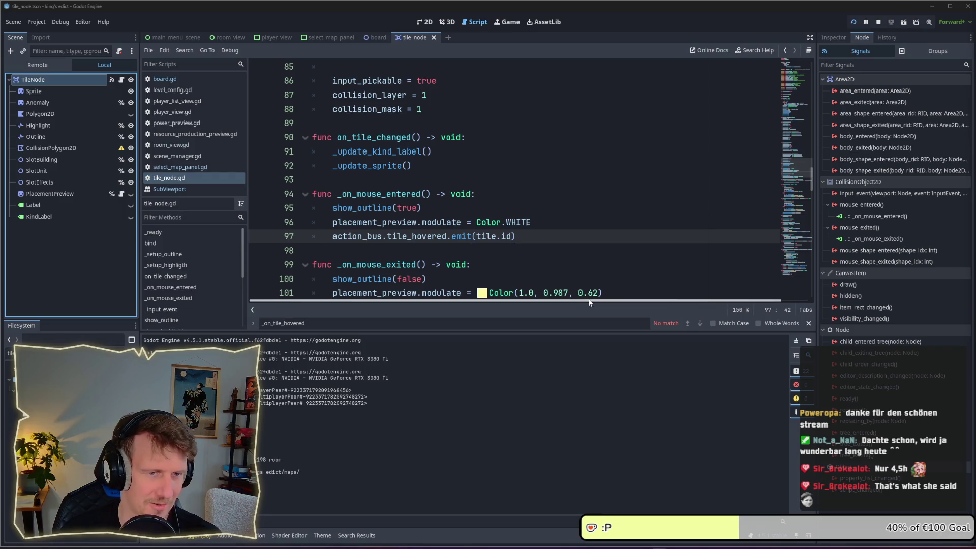
mouse_move(557, 300)
left_mouse_down()
mouse_move(625, 302)
mouse_move(563, 301)
left_mouse_up()
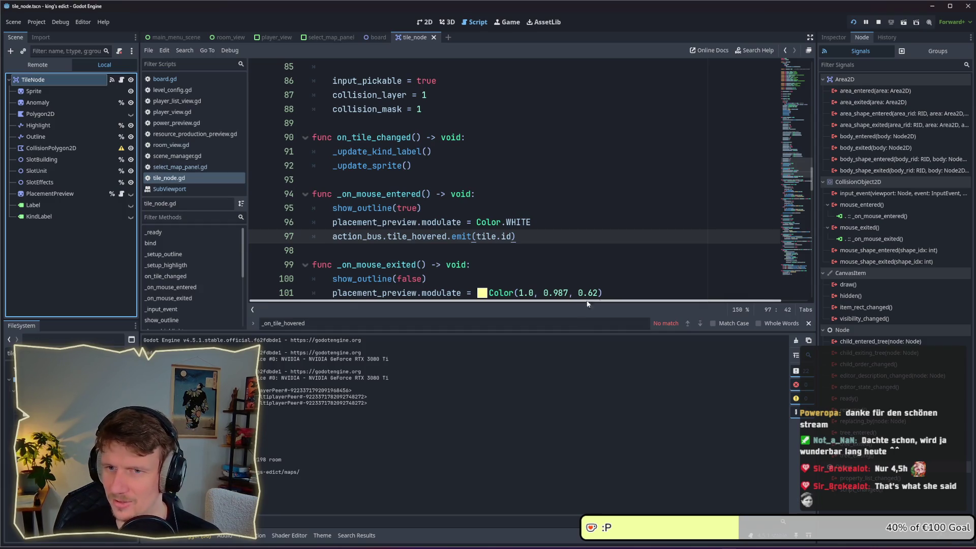
mouse_move(872, 205)
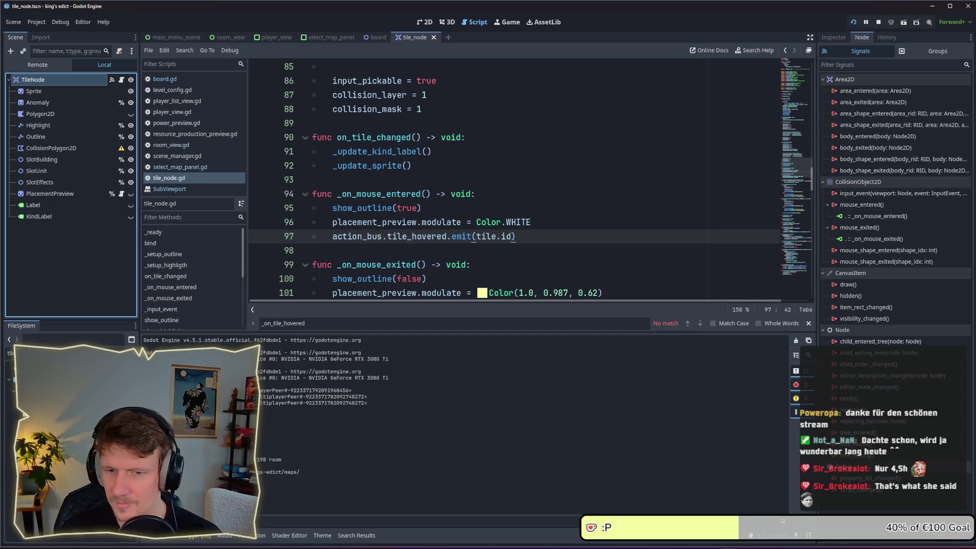